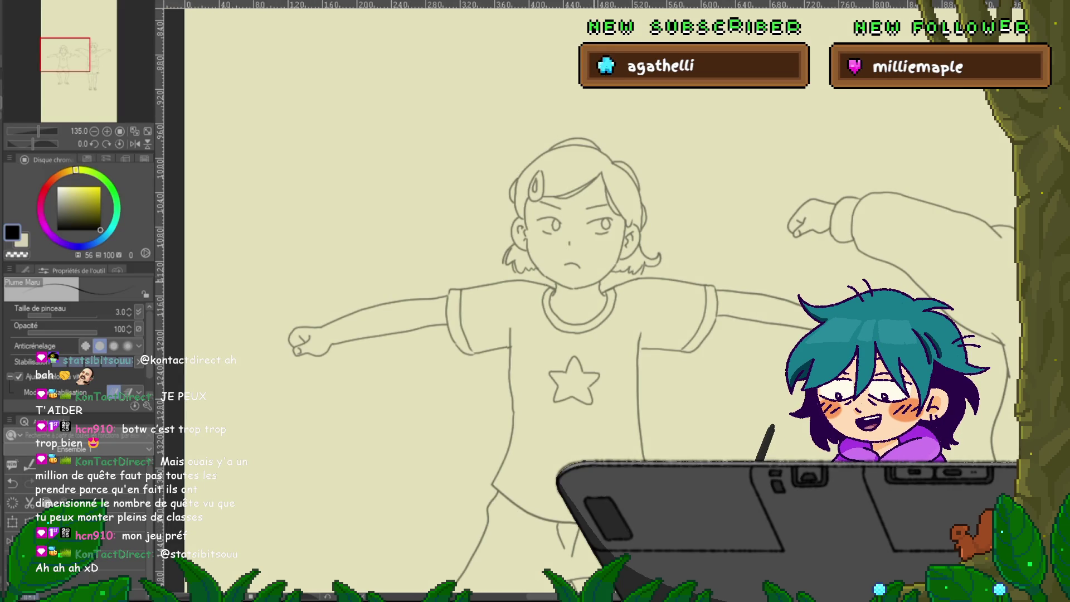
Drag the sleeve-hem line's end point near the T-posing girl's armpit out to the shirt's side.
{"action": "scroll", "coordinate": [557, 251], "scroll_direction": "up", "scroll_amount": 3}
{"action": "scroll", "coordinate": [510, 363], "scroll_direction": "up", "scroll_amount": 2}
{"action": "key", "text": "y"}
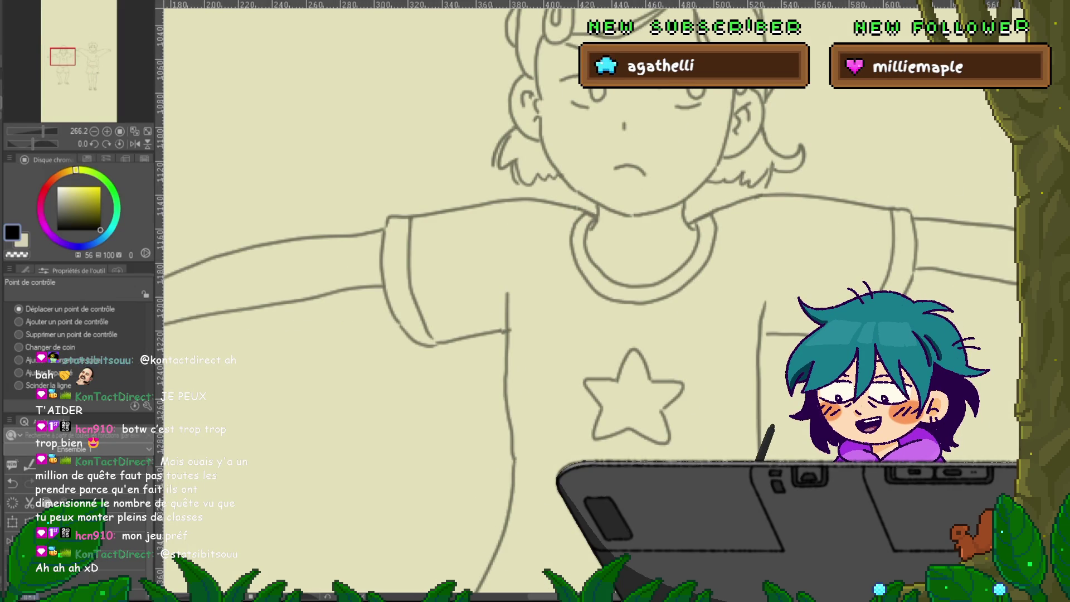
{"action": "left_click", "coordinate": [18, 334]}
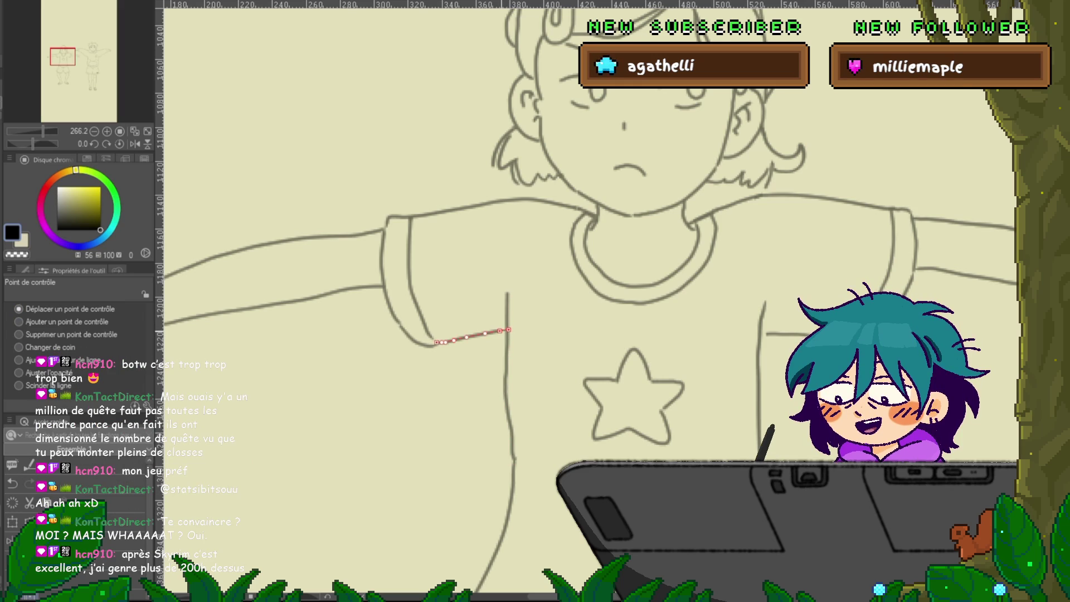
{"action": "left_click_drag", "start_coordinate": [501, 329], "coordinate": [509, 330]}
{"action": "left_click_drag", "start_coordinate": [557, 278], "coordinate": [395, 273]}
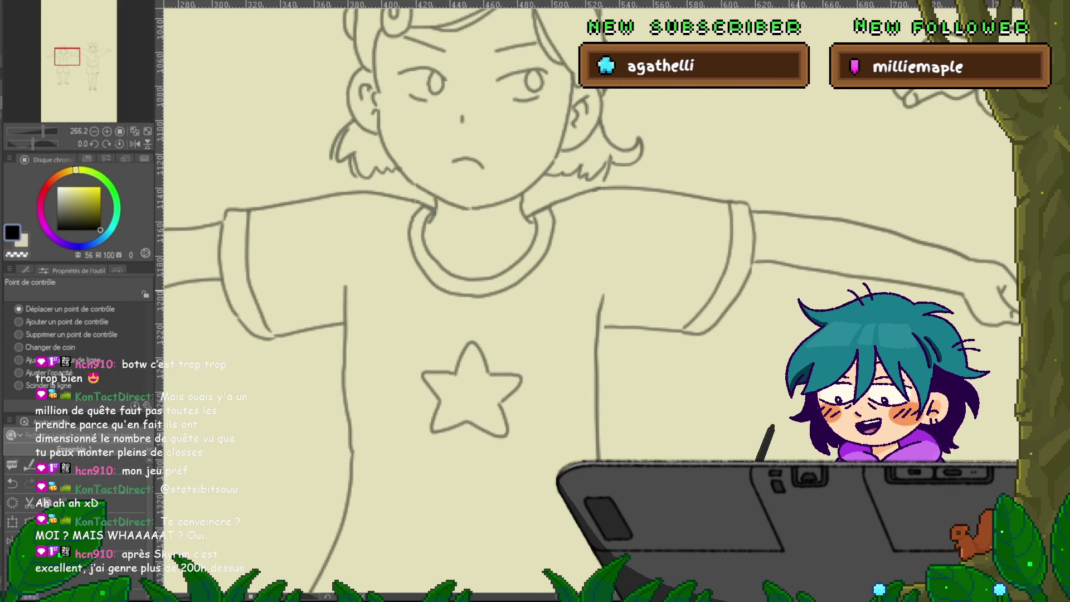
{"action": "left_click", "coordinate": [641, 328]}
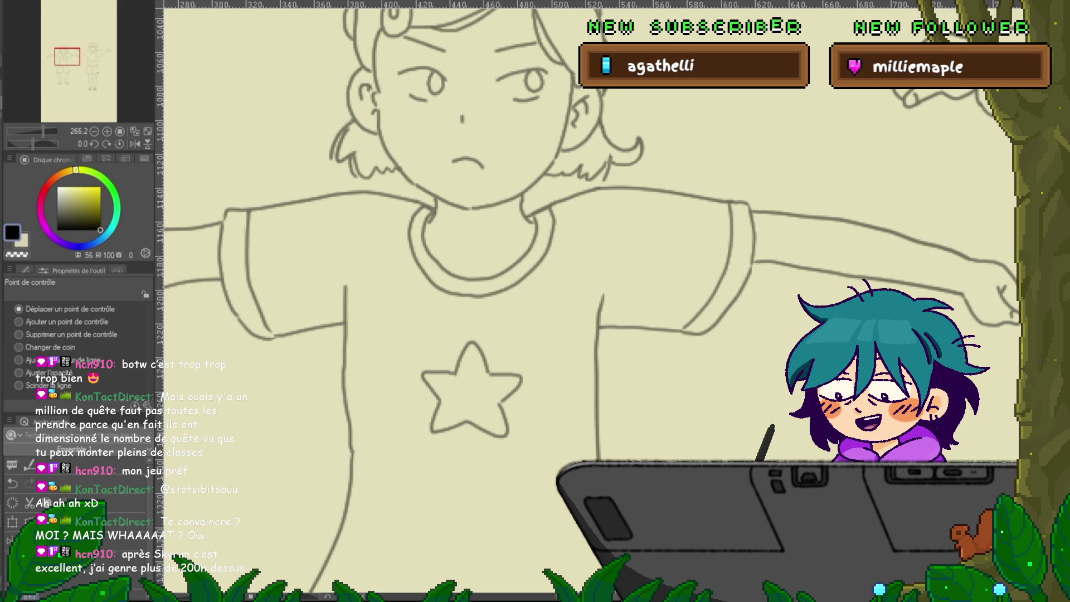
{"action": "key", "text": "ctrl+minus"}
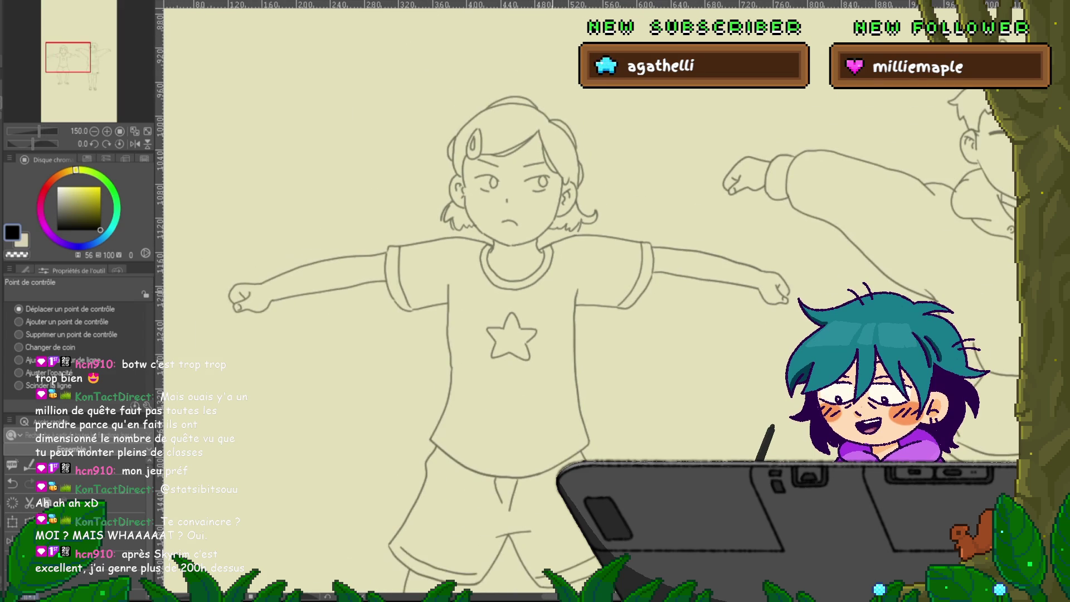
Zoom in on the girl's face and neck with the Plume Maru pen selected.
{"action": "key", "text": "ctrl+plus"}
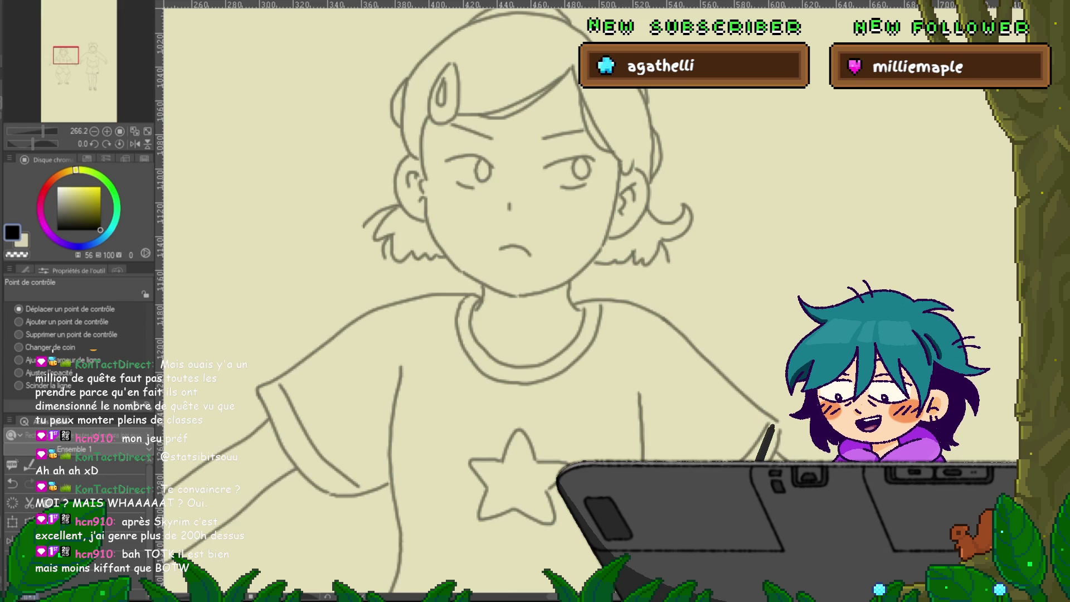
{"action": "scroll", "coordinate": [557, 301], "scroll_direction": "up", "scroll_amount": 3}
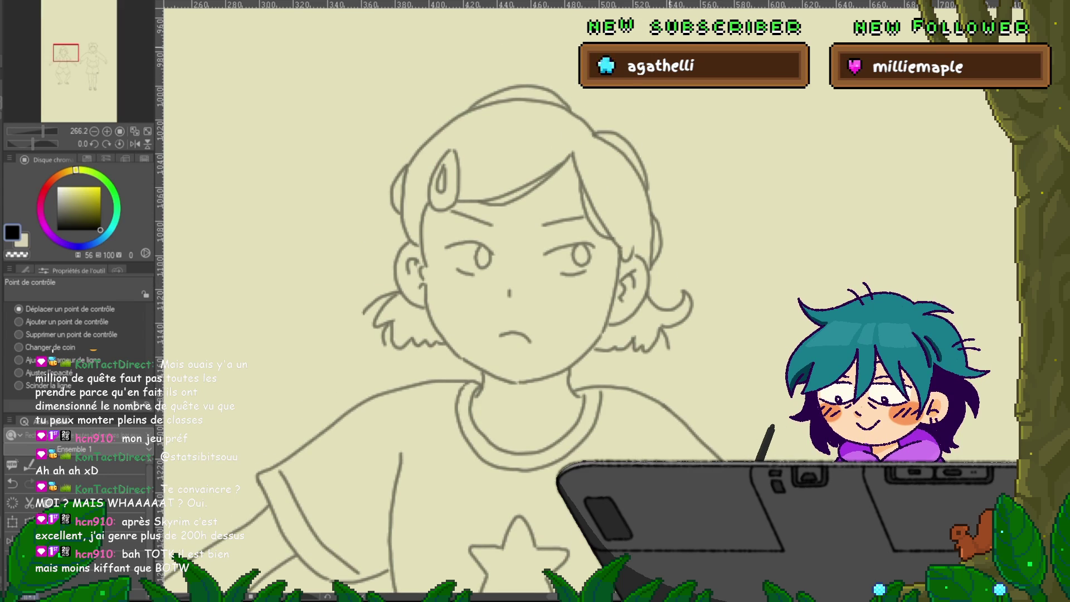
{"action": "key", "text": "p"}
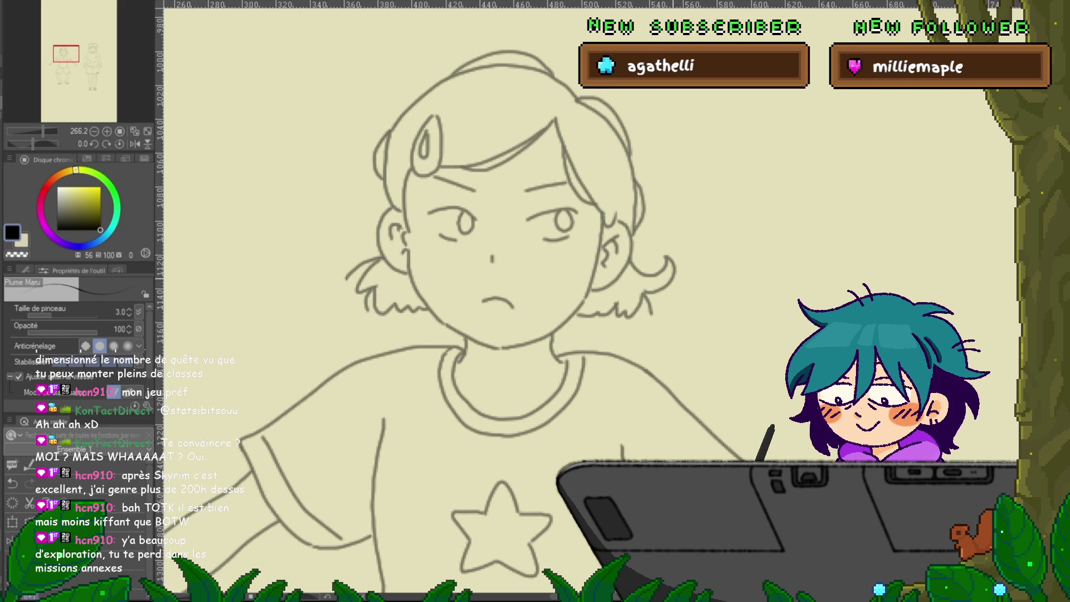
{"action": "left_click_drag", "start_coordinate": [479, 301], "coordinate": [468, 265]}
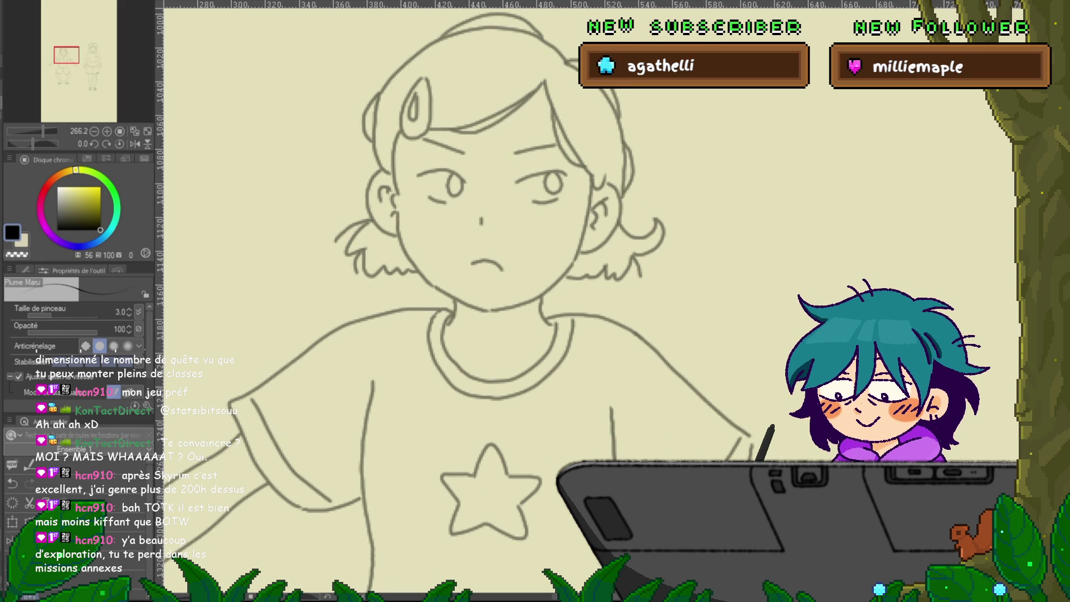
With Control Point, adjust the inner collar, neck, jaw and short neck lines, then zoom out.
{"action": "key", "text": "y"}
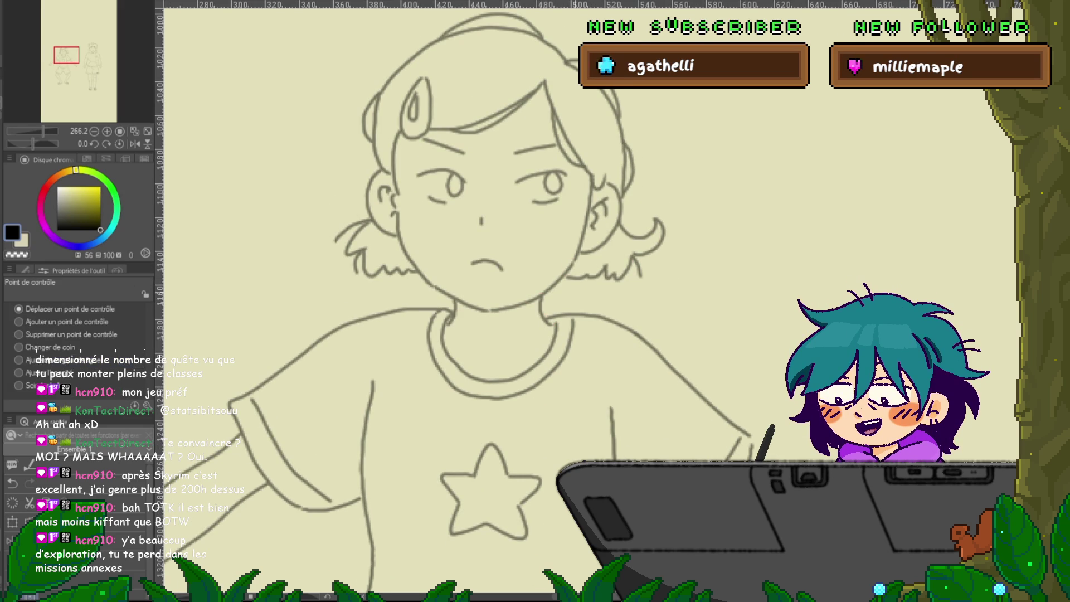
{"action": "scroll", "coordinate": [535, 301], "scroll_direction": "down", "scroll_amount": 1}
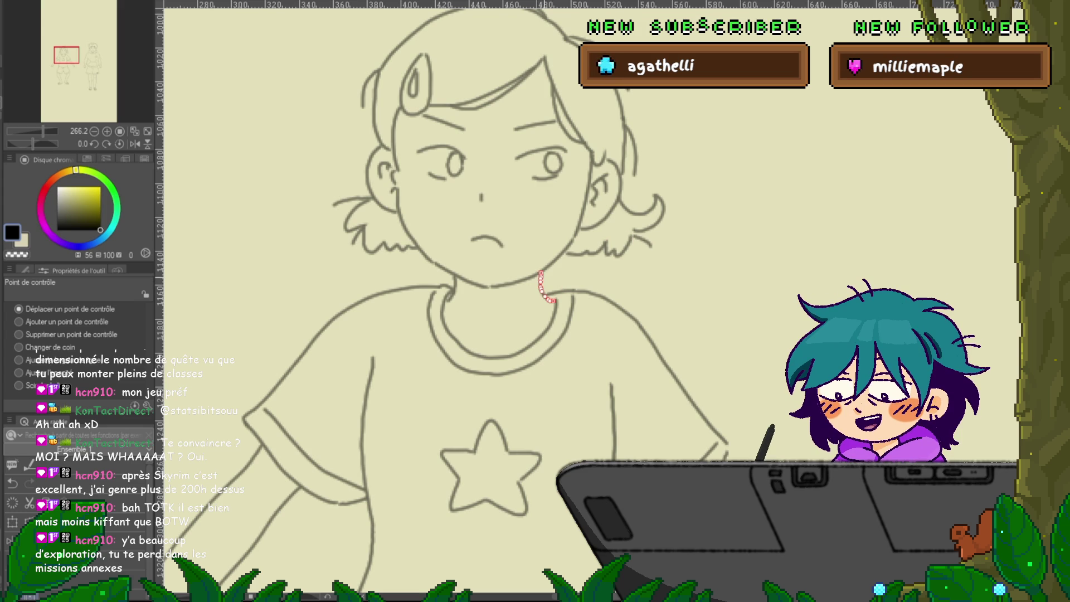
{"action": "left_click", "coordinate": [533, 335]}
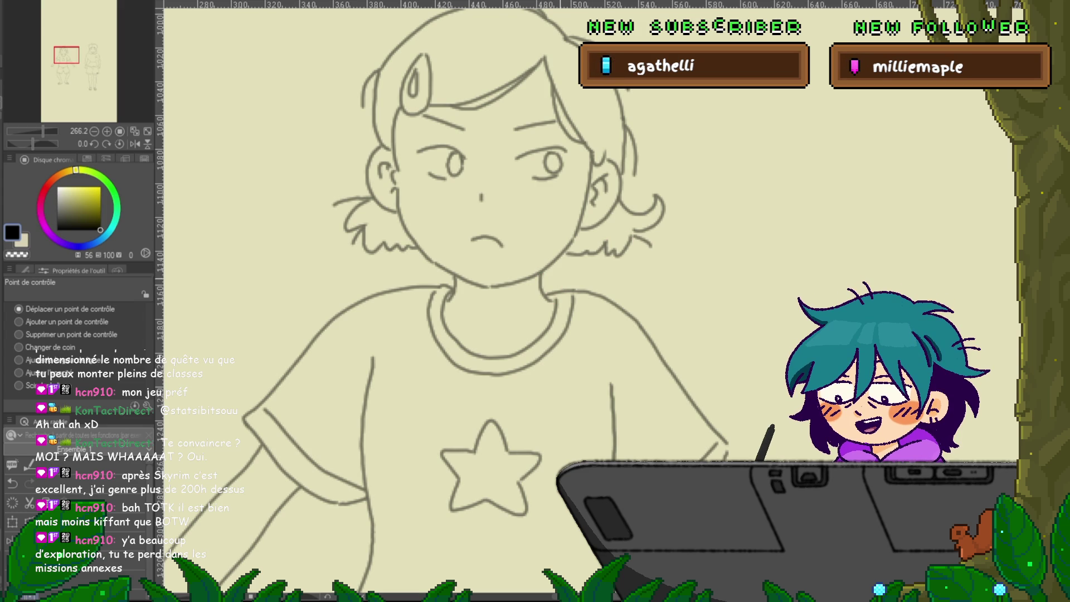
{"action": "scroll", "coordinate": [536, 301], "scroll_direction": "down", "scroll_amount": 1}
{"action": "left_click", "coordinate": [541, 259]}
{"action": "scroll", "coordinate": [535, 301], "scroll_direction": "up", "scroll_amount": 1}
{"action": "left_click", "coordinate": [535, 263]}
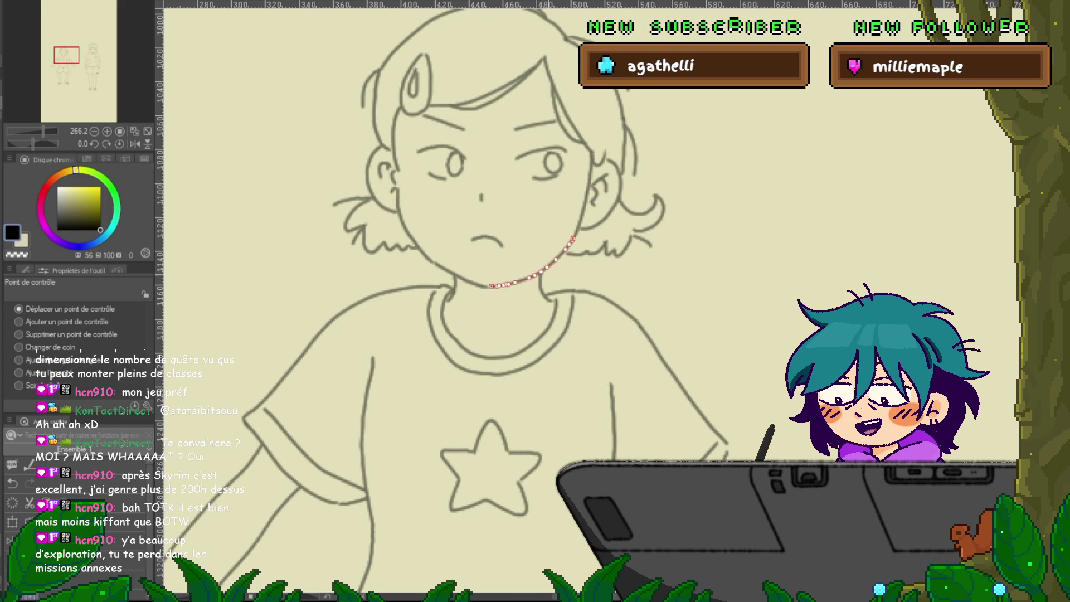
{"action": "scroll", "coordinate": [535, 301], "scroll_direction": "up", "scroll_amount": 1}
{"action": "left_click", "coordinate": [543, 310]}
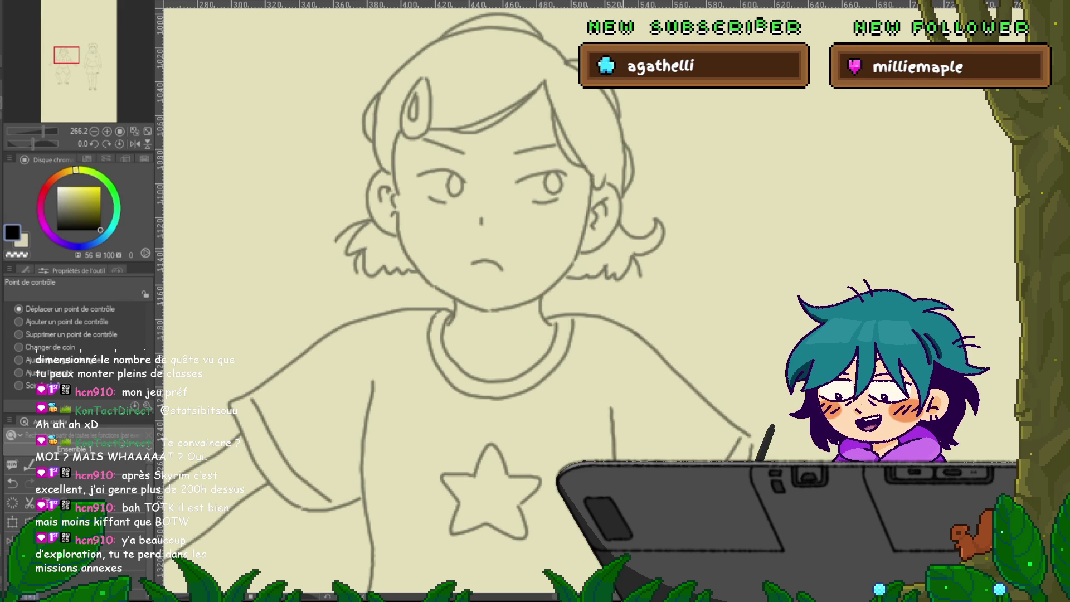
{"action": "scroll", "coordinate": [535, 301], "scroll_direction": "down", "scroll_amount": 1}
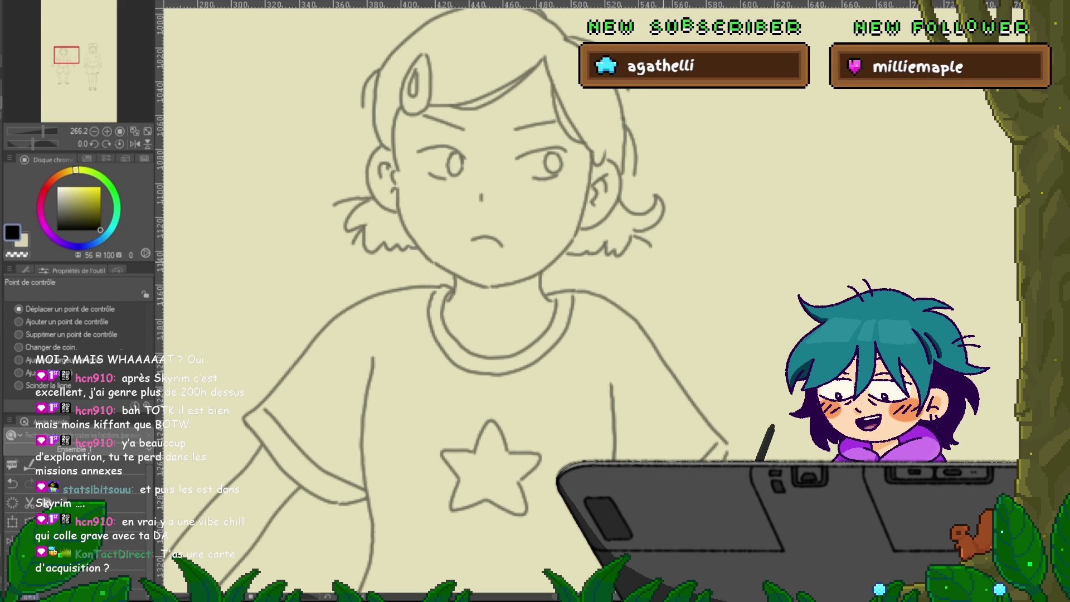
{"action": "key", "text": "ctrl+minus"}
{"action": "key", "text": "ctrl+minus"}
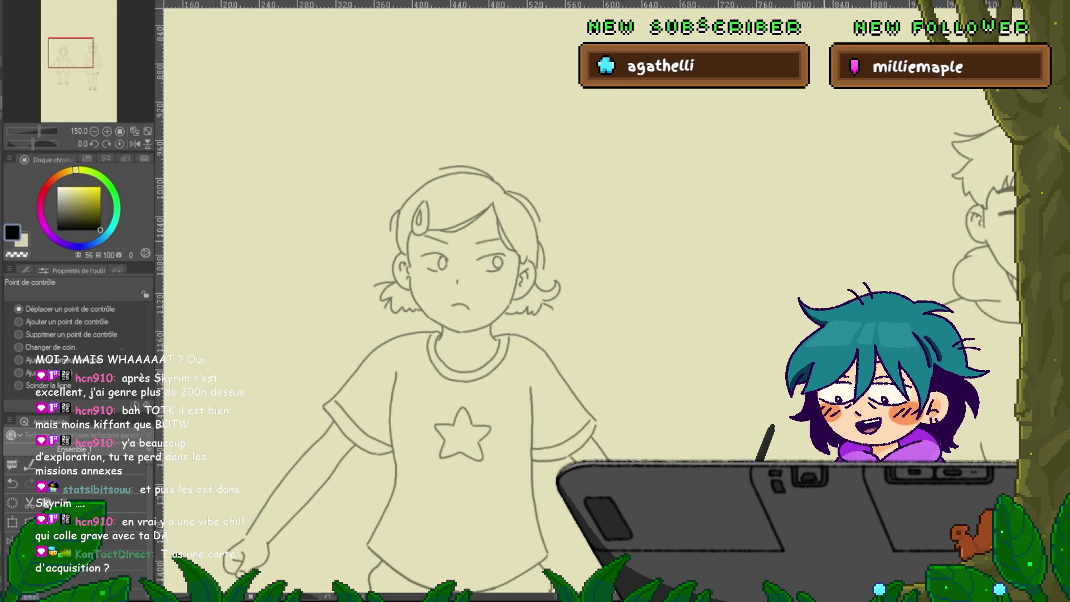
{"action": "key", "text": "ctrl+minus"}
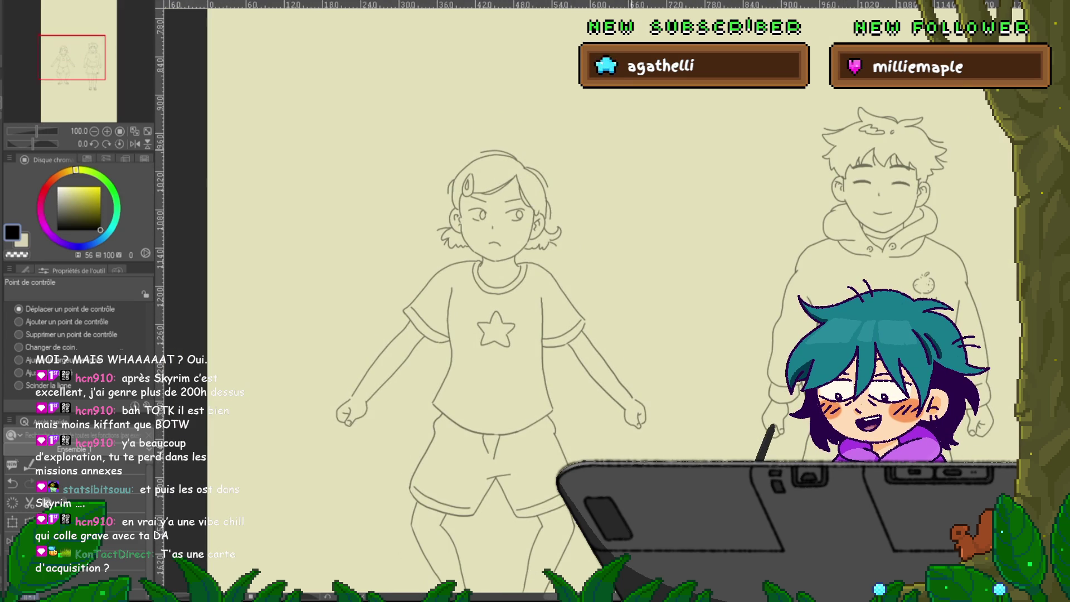
{"action": "scroll", "coordinate": [600, 301], "scroll_direction": "down", "scroll_amount": 5}
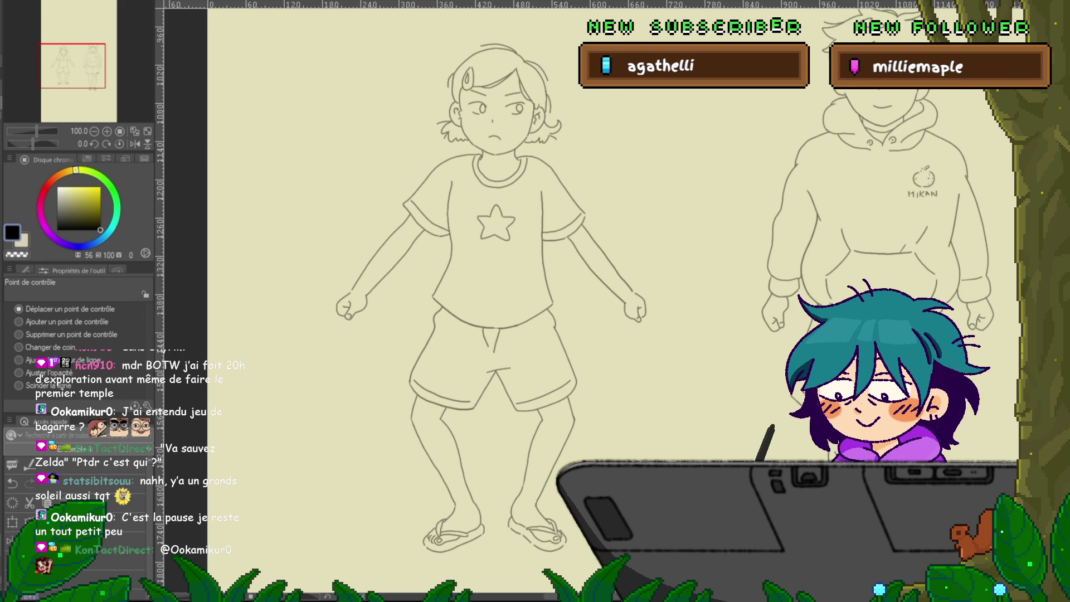
{"action": "left_click", "coordinate": [395, 262]}
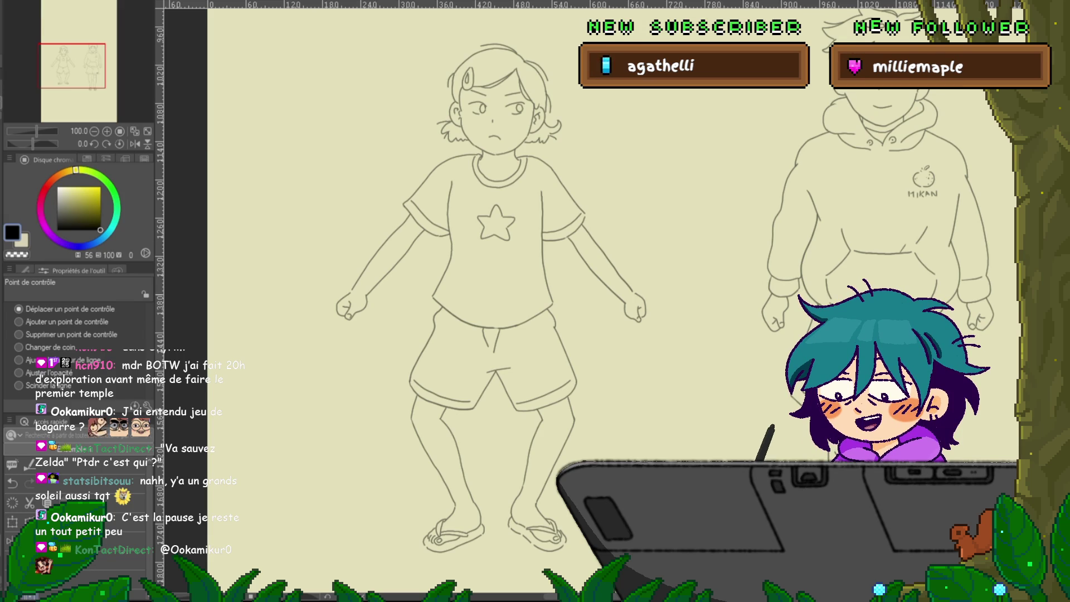
{"action": "scroll", "coordinate": [491, 323], "scroll_direction": "up", "scroll_amount": 2}
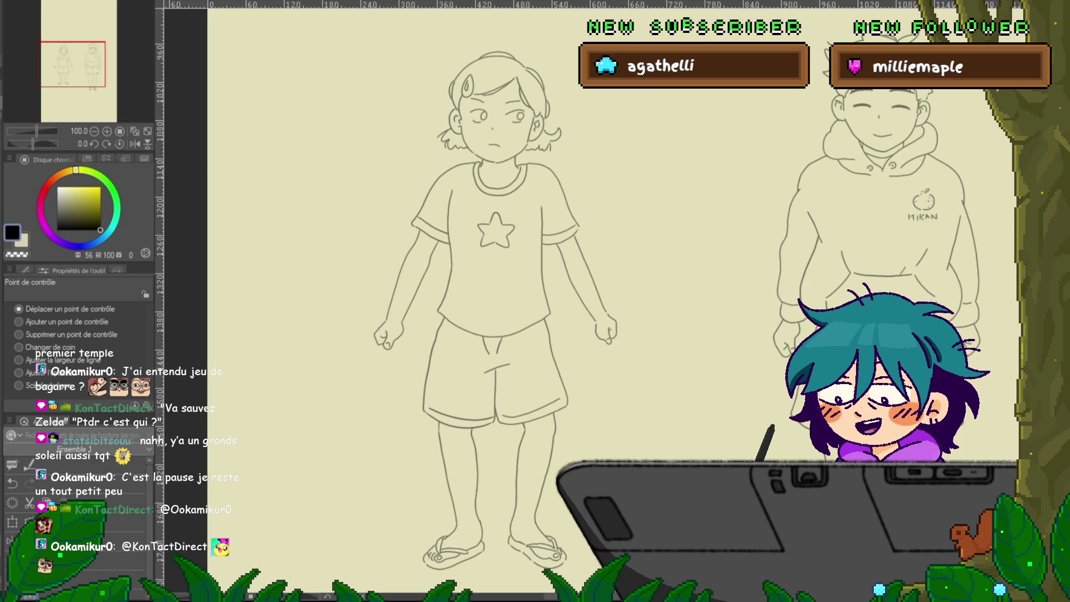
{"action": "scroll", "coordinate": [634, 371], "scroll_direction": "up", "scroll_amount": 1}
Refine the lower and outer contours of the girl's hand with control points.
{"action": "scroll", "coordinate": [619, 324], "scroll_direction": "up", "scroll_amount": 6}
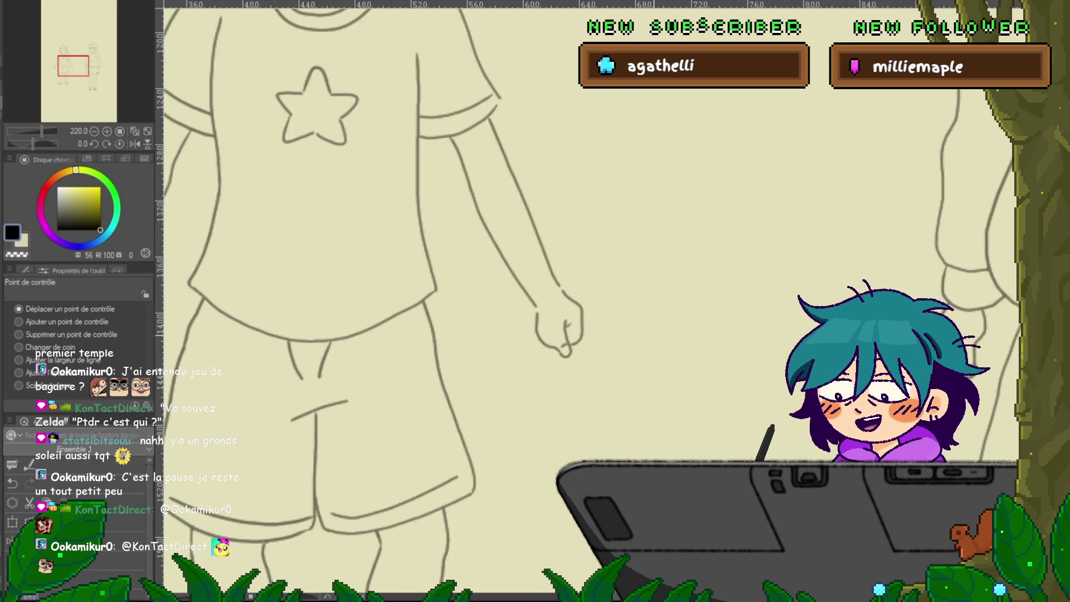
{"action": "left_click", "coordinate": [516, 350]}
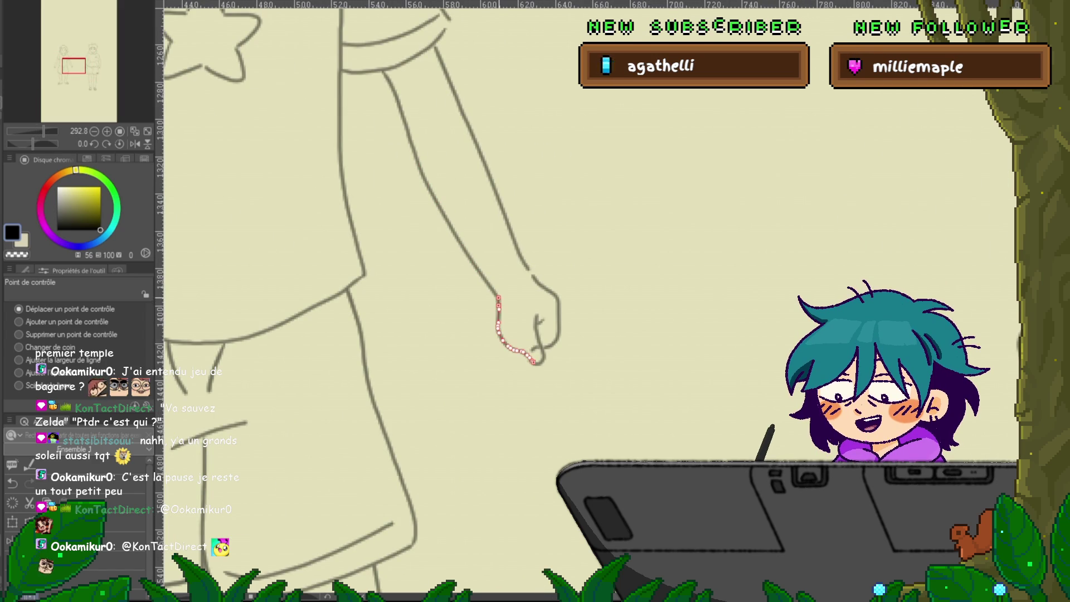
{"action": "left_click", "coordinate": [557, 315]}
Refine the upper-arm and other fist's contours, then check the shorts and shirt hem.
{"action": "mouse_move", "coordinate": [390, 334]}
{"action": "left_mouse_down"}
{"action": "mouse_move", "coordinate": [780, 223]}
{"action": "mouse_move", "coordinate": [942, 262]}
{"action": "left_mouse_up"}
{"action": "left_click", "coordinate": [416, 139]}
{"action": "left_click", "coordinate": [353, 273]}
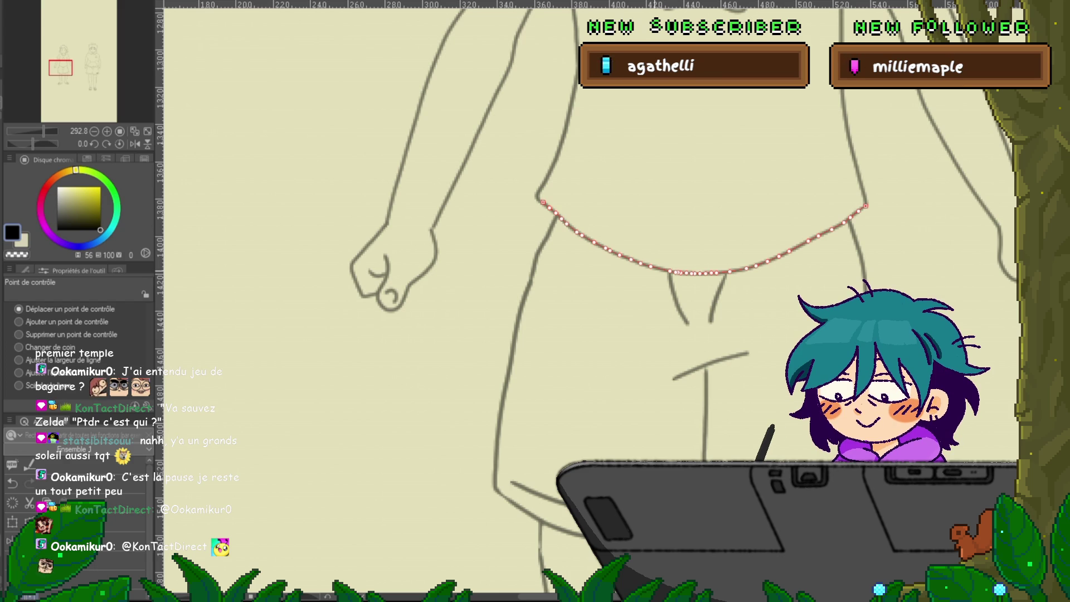
{"action": "left_click_drag", "start_coordinate": [557, 279], "coordinate": [372, 360]}
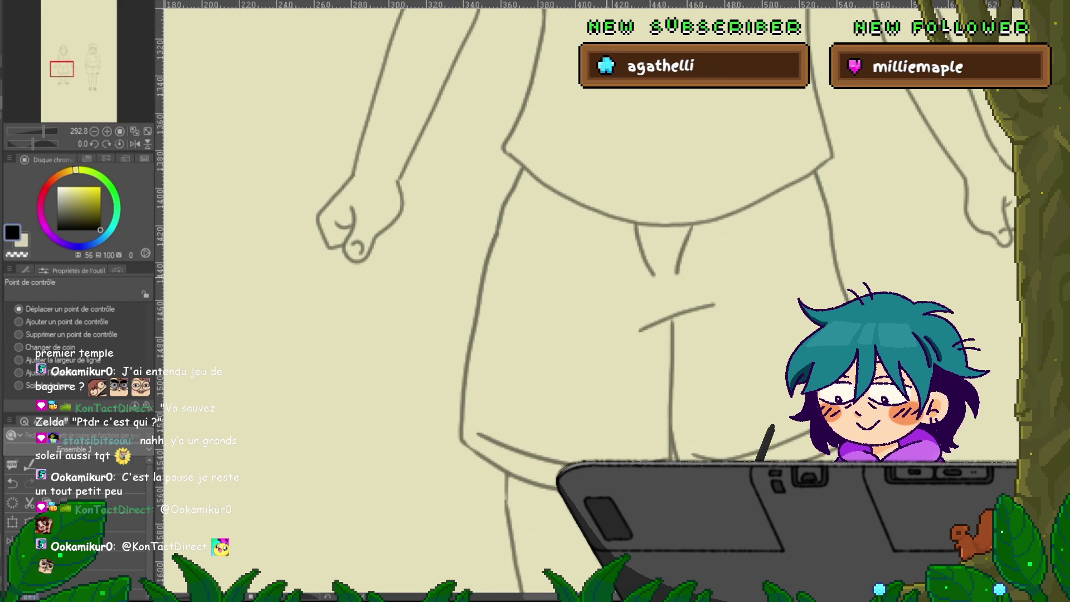
{"action": "left_click_drag", "start_coordinate": [557, 251], "coordinate": [515, 351]}
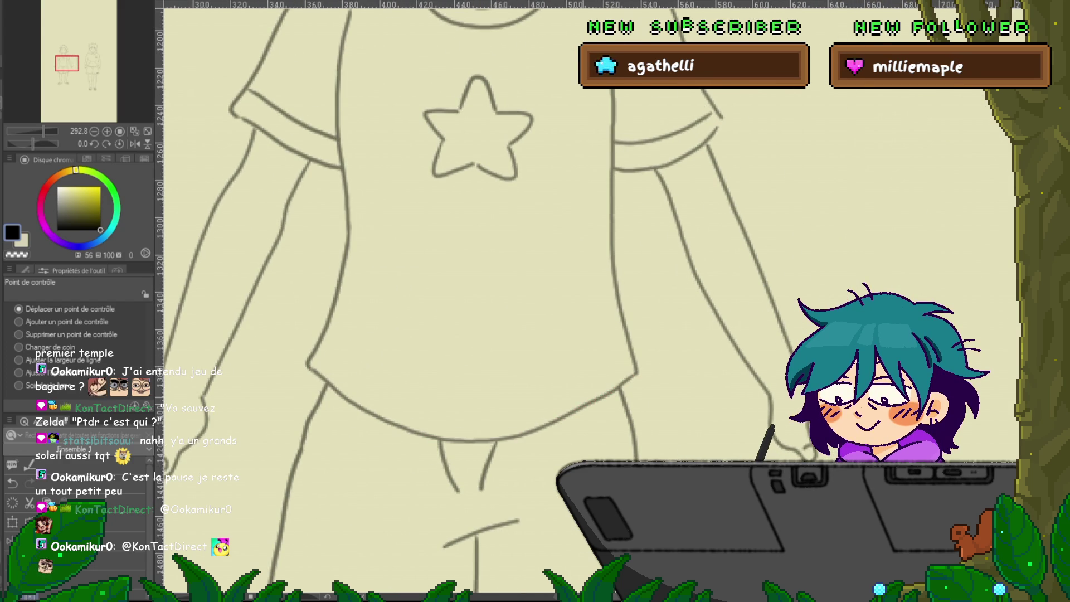
{"action": "scroll", "coordinate": [456, 364], "scroll_direction": "down", "scroll_amount": 5}
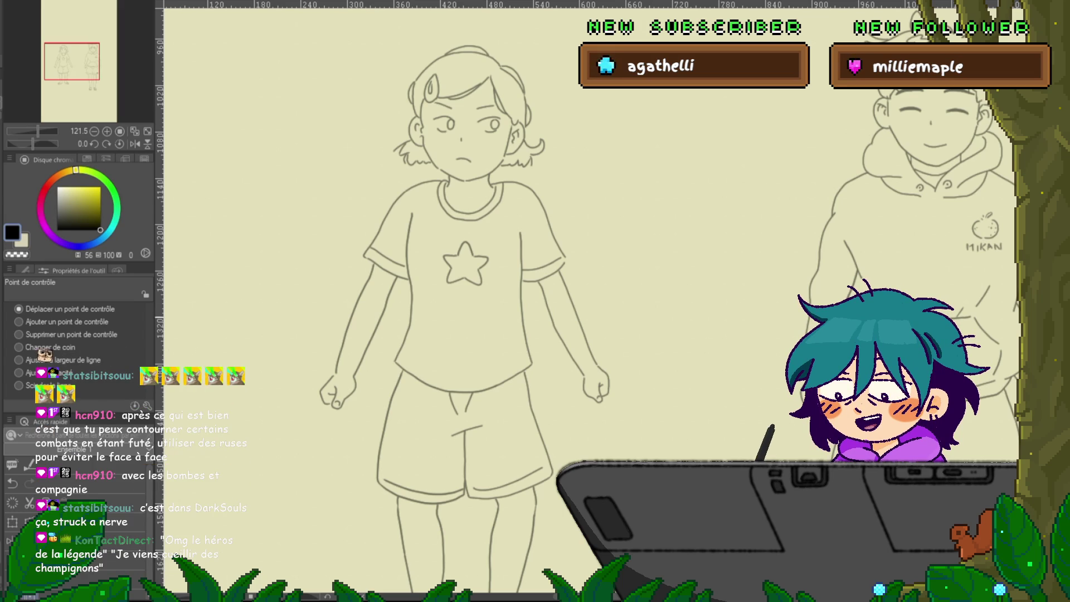
{"action": "scroll", "coordinate": [590, 301], "scroll_direction": "up", "scroll_amount": 1}
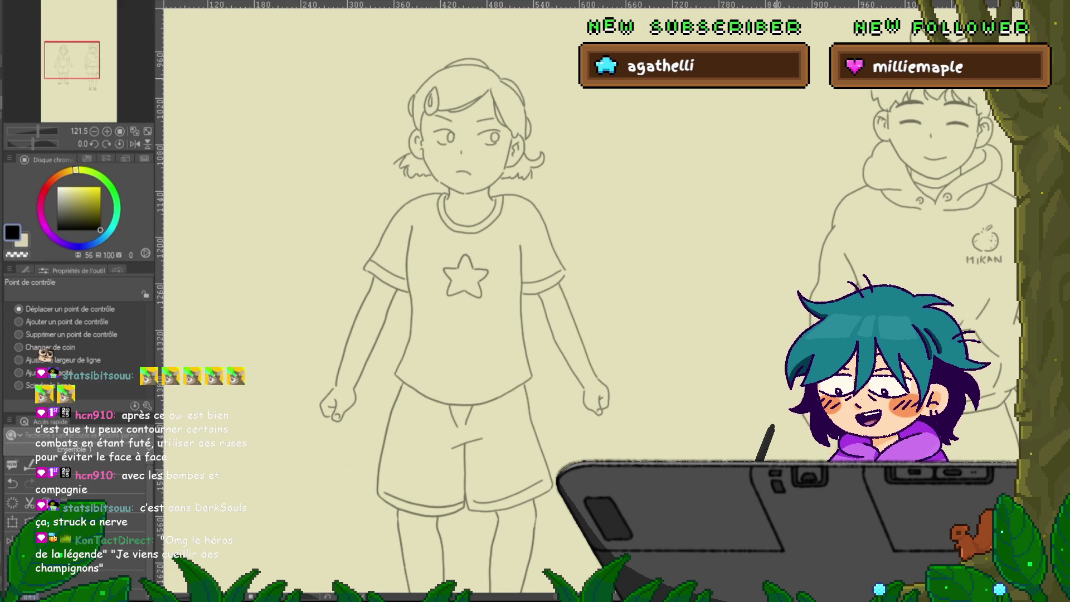
With the Plume Maru pen, sketch a cylinder with vertical bars and horizontal bands above the girl.
{"action": "key", "text": "p"}
{"action": "mouse_move", "coordinate": [532, 145]}
{"action": "left_mouse_down"}
{"action": "mouse_move", "coordinate": [630, 362]}
{"action": "mouse_move", "coordinate": [530, 449]}
{"action": "mouse_move", "coordinate": [454, 549]}
{"action": "mouse_move", "coordinate": [468, 594]}
{"action": "mouse_move", "coordinate": [468, 546]}
{"action": "left_mouse_up"}
{"action": "mouse_move", "coordinate": [316, 115]}
{"action": "left_mouse_down"}
{"action": "mouse_move", "coordinate": [362, 132]}
{"action": "mouse_move", "coordinate": [551, 105]}
{"action": "mouse_move", "coordinate": [332, 116]}
{"action": "mouse_move", "coordinate": [328, 390]}
{"action": "left_mouse_up"}
{"action": "left_click_drag", "start_coordinate": [618, 134], "coordinate": [637, 381]}
{"action": "left_click_drag", "start_coordinate": [332, 399], "coordinate": [607, 391]}
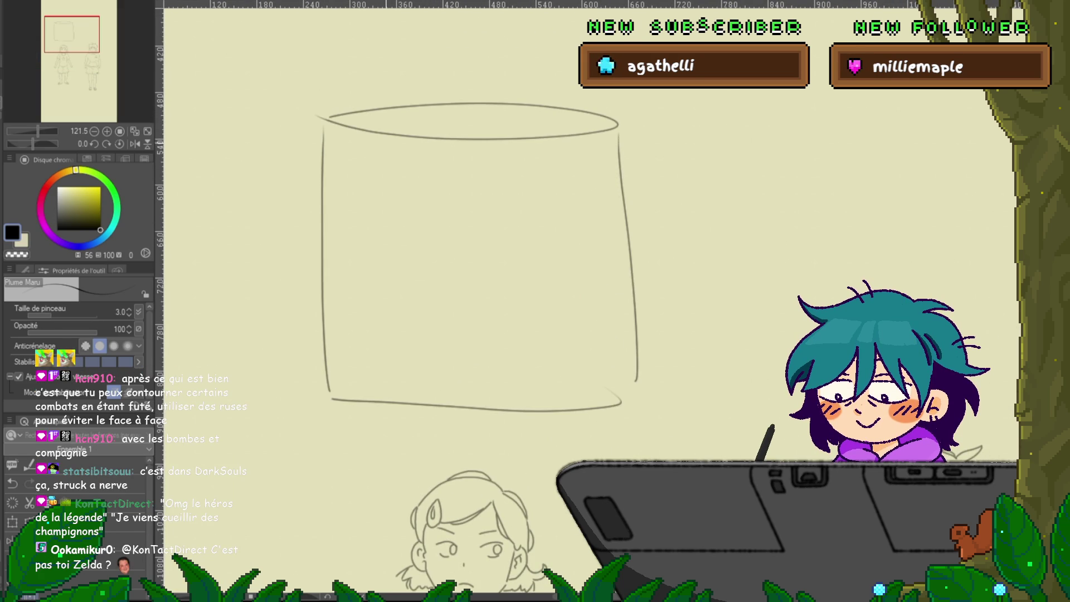
{"action": "left_click_drag", "start_coordinate": [384, 136], "coordinate": [393, 402]}
{"action": "mouse_move", "coordinate": [336, 122]}
{"action": "left_mouse_down"}
{"action": "mouse_move", "coordinate": [452, 131]}
{"action": "mouse_move", "coordinate": [466, 413]}
{"action": "left_mouse_up"}
{"action": "mouse_move", "coordinate": [454, 136]}
{"action": "left_mouse_down"}
{"action": "mouse_move", "coordinate": [516, 235]}
{"action": "mouse_move", "coordinate": [506, 393]}
{"action": "left_mouse_up"}
{"action": "left_click_drag", "start_coordinate": [518, 132], "coordinate": [571, 379]}
{"action": "mouse_move", "coordinate": [609, 192]}
{"action": "left_mouse_down"}
{"action": "mouse_move", "coordinate": [562, 209]}
{"action": "mouse_move", "coordinate": [336, 213]}
{"action": "mouse_move", "coordinate": [616, 211]}
{"action": "left_mouse_up"}
{"action": "left_click_drag", "start_coordinate": [337, 213], "coordinate": [592, 198]}
{"action": "mouse_move", "coordinate": [333, 313]}
{"action": "left_mouse_down"}
{"action": "mouse_move", "coordinate": [622, 289]}
{"action": "mouse_move", "coordinate": [334, 318]}
{"action": "mouse_move", "coordinate": [572, 279]}
{"action": "mouse_move", "coordinate": [334, 329]}
{"action": "mouse_move", "coordinate": [634, 294]}
{"action": "left_mouse_up"}
Draw a small lion-like creature with head, face, legs, ear and tail inside the cage.
{"action": "mouse_move", "coordinate": [486, 350]}
{"action": "left_mouse_down"}
{"action": "mouse_move", "coordinate": [471, 360]}
{"action": "mouse_move", "coordinate": [482, 349]}
{"action": "left_mouse_up"}
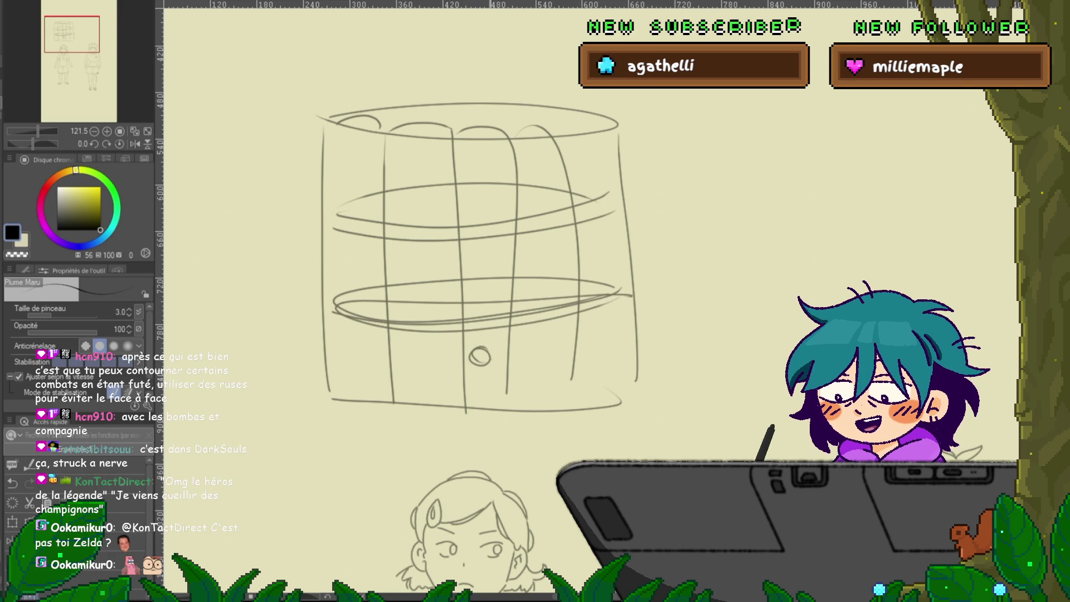
{"action": "left_click_drag", "start_coordinate": [504, 395], "coordinate": [512, 394]}
{"action": "left_click_drag", "start_coordinate": [477, 353], "coordinate": [486, 392]}
{"action": "left_click_drag", "start_coordinate": [484, 347], "coordinate": [532, 373]}
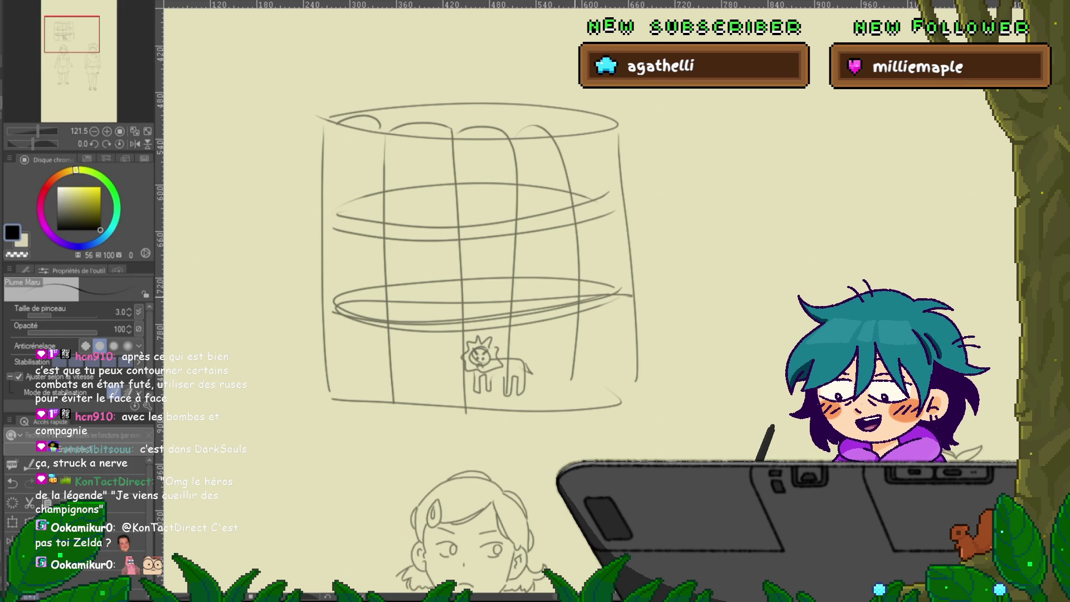
Redraw the barrel's top rim and add a tiny figure with motion lines on it.
{"action": "scroll", "coordinate": [571, 282], "scroll_direction": "up", "scroll_amount": 3}
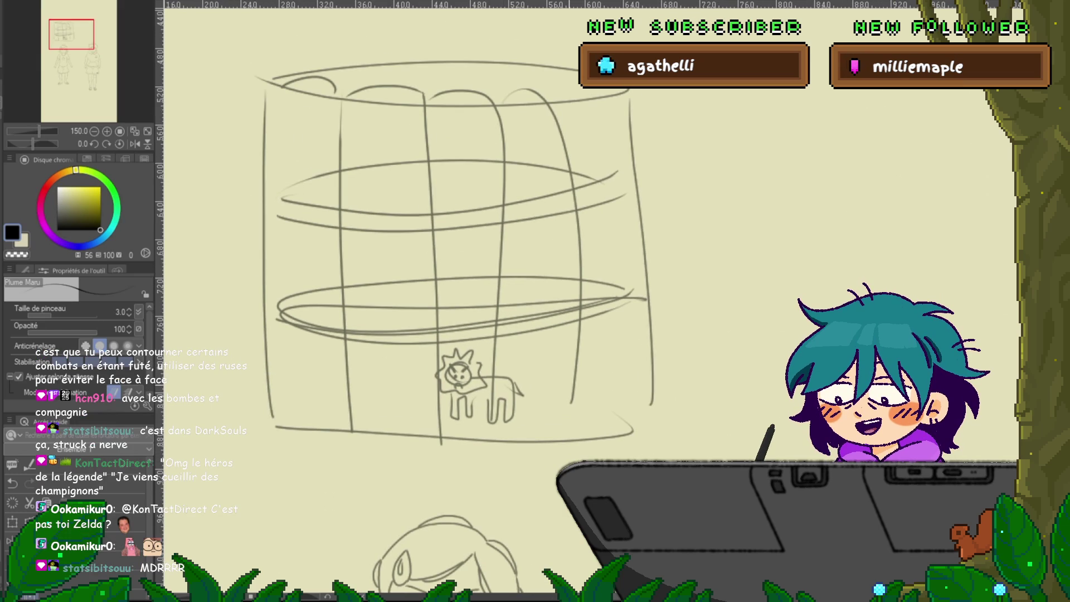
{"action": "mouse_move", "coordinate": [673, 404]}
{"action": "left_mouse_down"}
{"action": "mouse_move", "coordinate": [678, 249]}
{"action": "mouse_move", "coordinate": [653, 120]}
{"action": "left_mouse_up"}
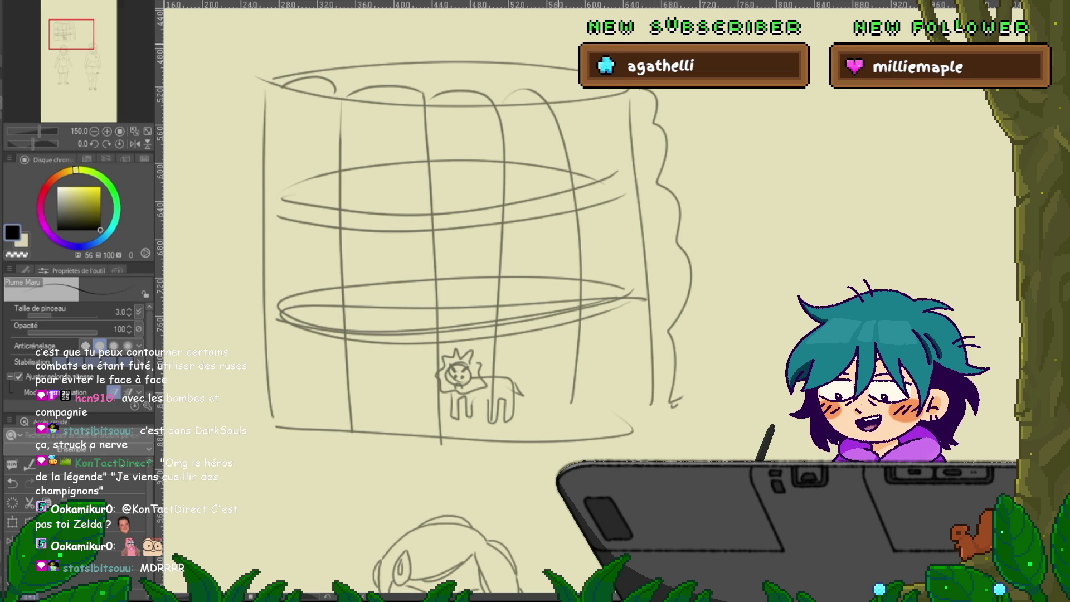
{"action": "mouse_move", "coordinate": [530, 72]}
{"action": "left_mouse_down"}
{"action": "mouse_move", "coordinate": [401, 73]}
{"action": "mouse_move", "coordinate": [585, 92]}
{"action": "left_mouse_up"}
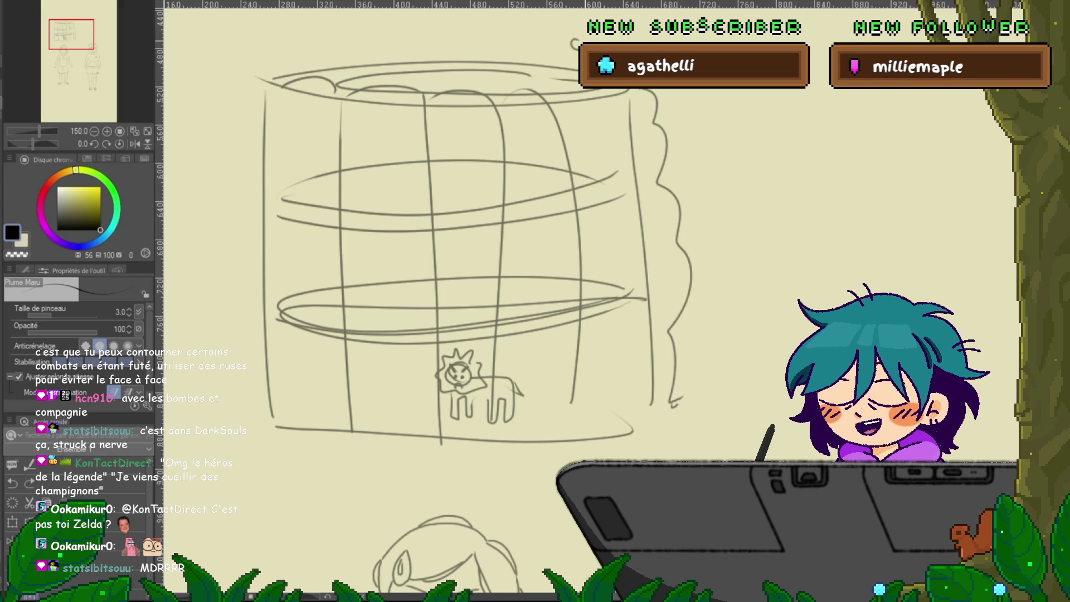
{"action": "scroll", "coordinate": [573, 84], "scroll_direction": "up", "scroll_amount": 2}
{"action": "mouse_move", "coordinate": [541, 85]}
{"action": "left_mouse_down"}
{"action": "mouse_move", "coordinate": [570, 87]}
{"action": "mouse_move", "coordinate": [544, 81]}
{"action": "left_mouse_up"}
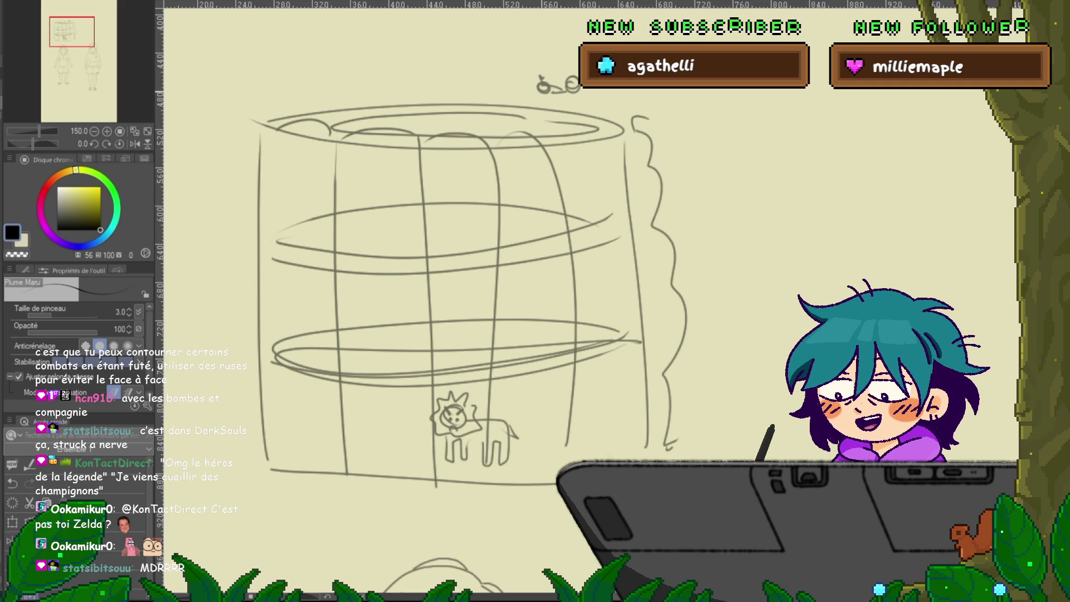
{"action": "left_click_drag", "start_coordinate": [544, 184], "coordinate": [546, 209]}
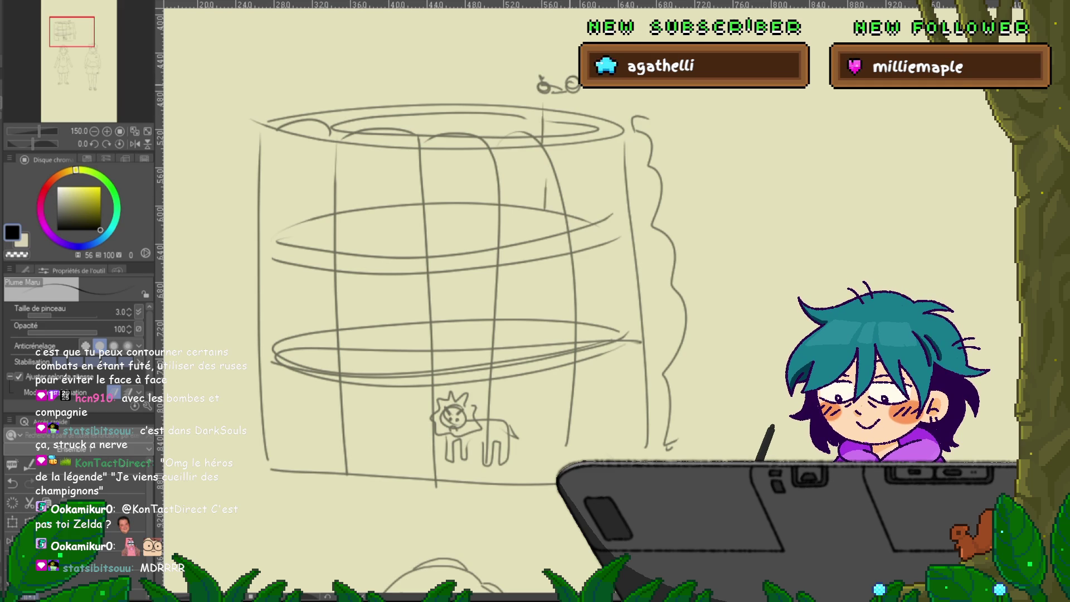
{"action": "left_click_drag", "start_coordinate": [572, 92], "coordinate": [572, 122]}
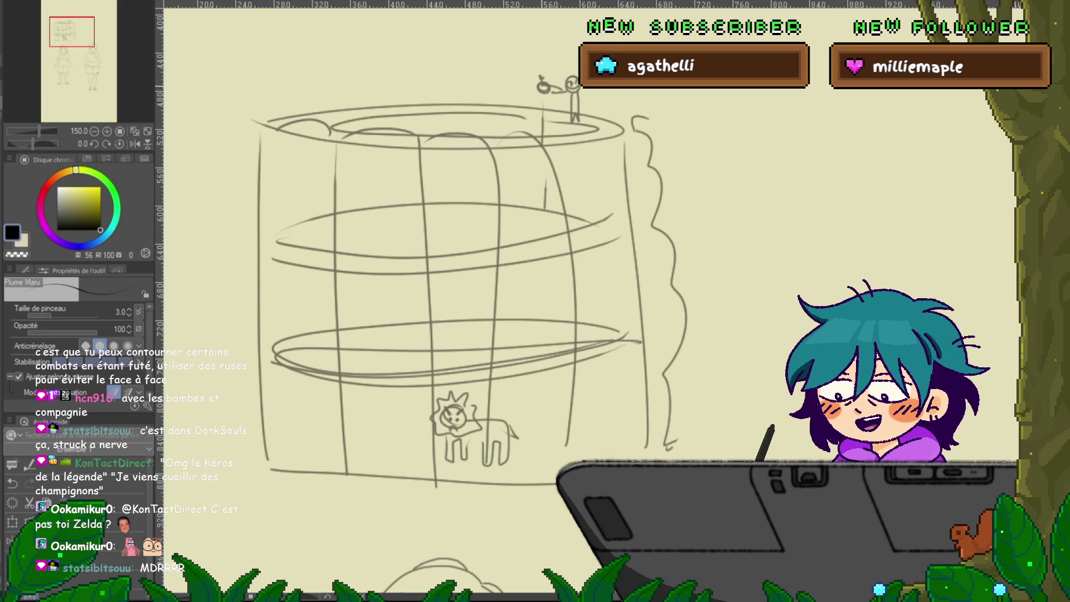
{"action": "left_click_drag", "start_coordinate": [528, 81], "coordinate": [519, 89]}
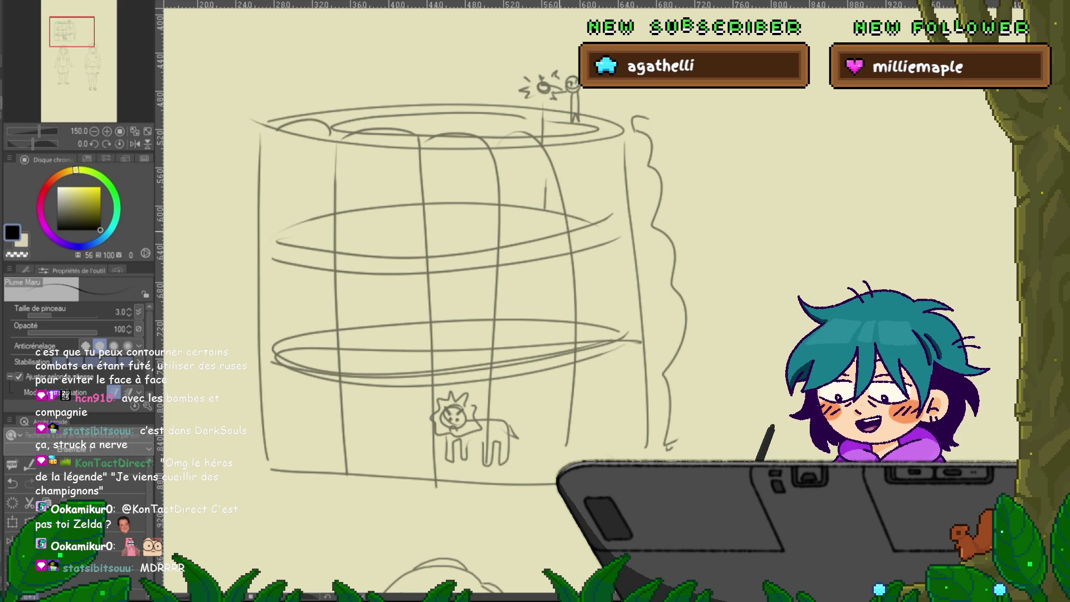
Draw a curving arrow inside the barrel and upward arrows above it.
{"action": "left_click_drag", "start_coordinate": [540, 153], "coordinate": [552, 222]}
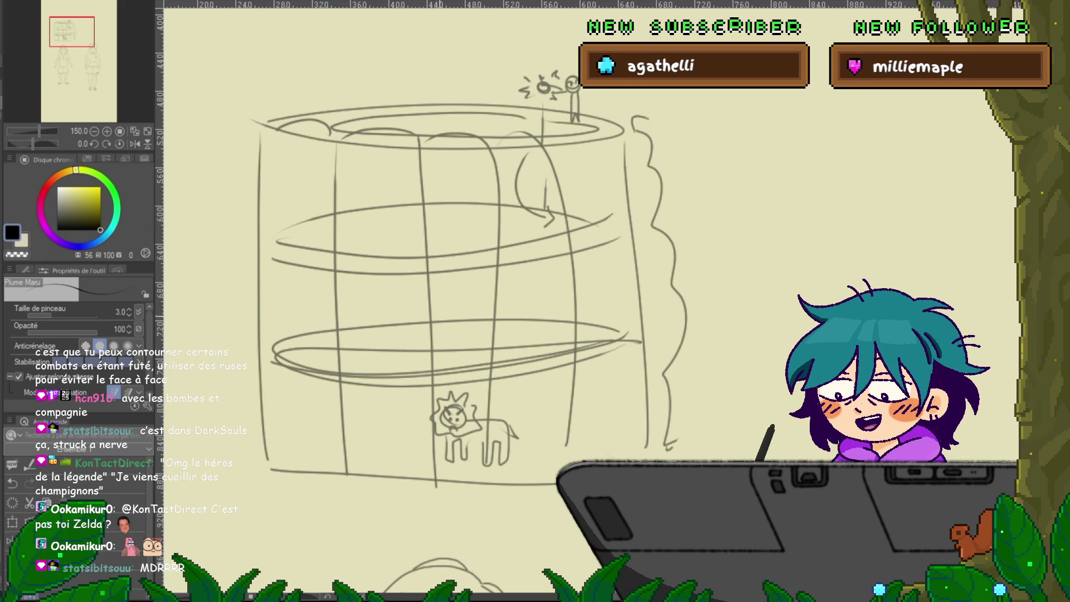
{"action": "left_click_drag", "start_coordinate": [434, 98], "coordinate": [437, 56]}
{"action": "mouse_move", "coordinate": [427, 72]}
{"action": "left_mouse_down"}
{"action": "mouse_move", "coordinate": [445, 68]}
{"action": "mouse_move", "coordinate": [404, 63]}
{"action": "left_mouse_up"}
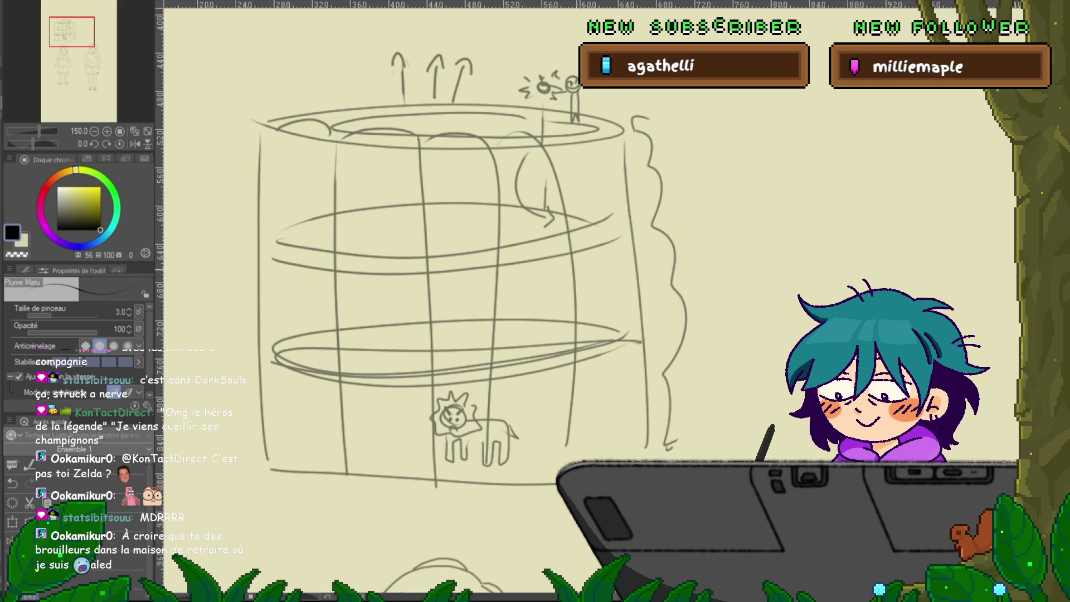
Lasso the barrel sketch, cut and paste it back, zoom out and deselect.
{"action": "scroll", "coordinate": [470, 267], "scroll_direction": "left", "scroll_amount": 2}
{"action": "key", "text": "m"}
{"action": "mouse_move", "coordinate": [588, 34]}
{"action": "left_mouse_down"}
{"action": "mouse_move", "coordinate": [245, 132]}
{"action": "mouse_move", "coordinate": [316, 536]}
{"action": "mouse_move", "coordinate": [758, 457]}
{"action": "mouse_move", "coordinate": [719, 101]}
{"action": "left_mouse_up"}
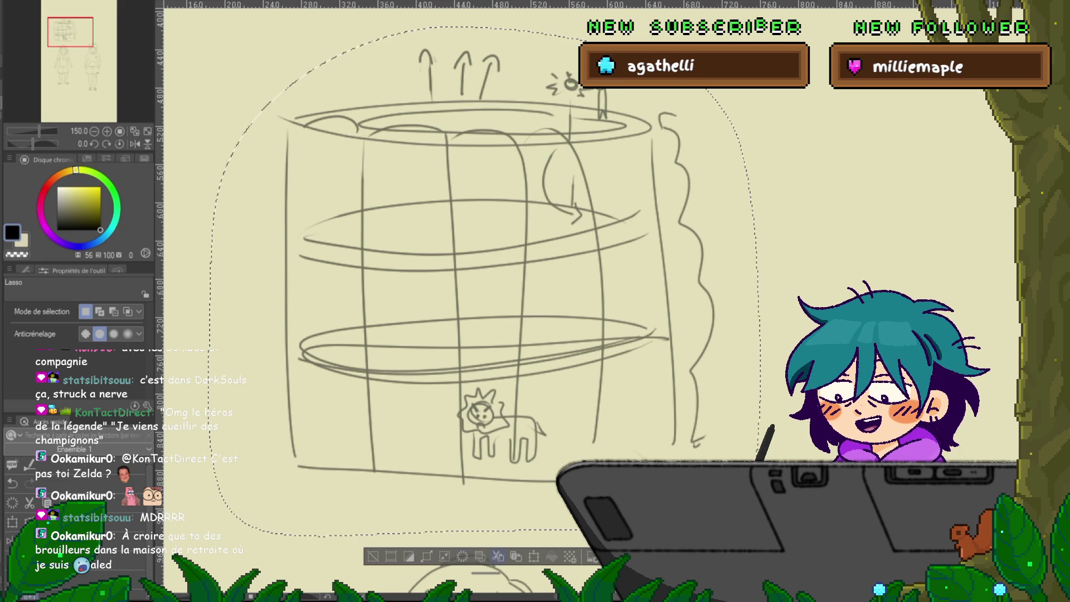
{"action": "key", "text": "ctrl+x"}
{"action": "key", "text": "ctrl+v"}
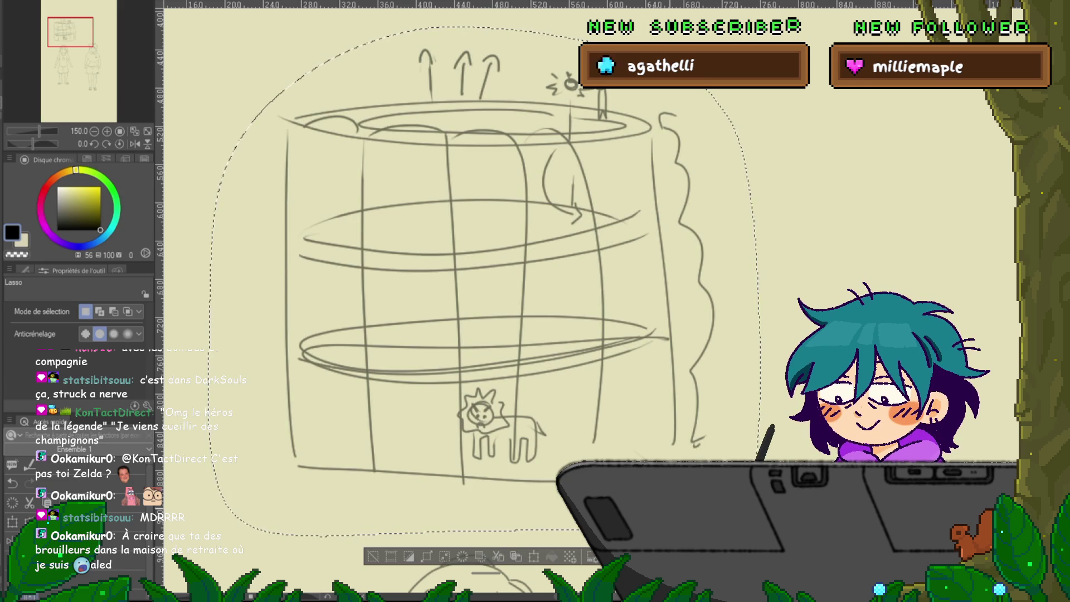
{"action": "key", "text": "ctrl+minus"}
{"action": "key", "text": "ctrl+d"}
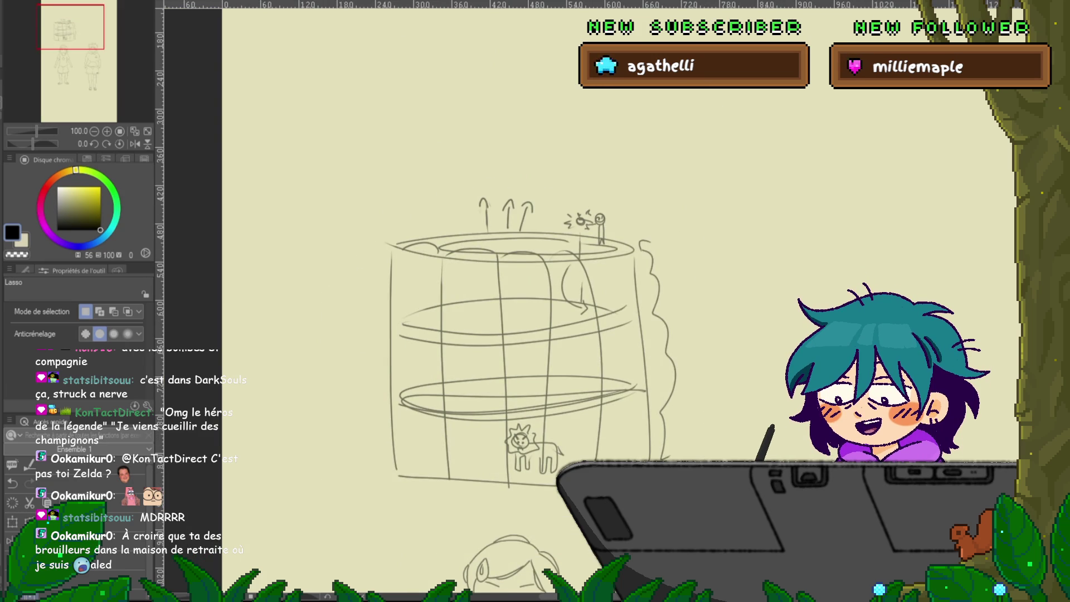
Hide the rough barrel sketch and zoom out to about 81% to show both characters.
{"action": "scroll", "coordinate": [529, 301], "scroll_direction": "down", "scroll_amount": 10}
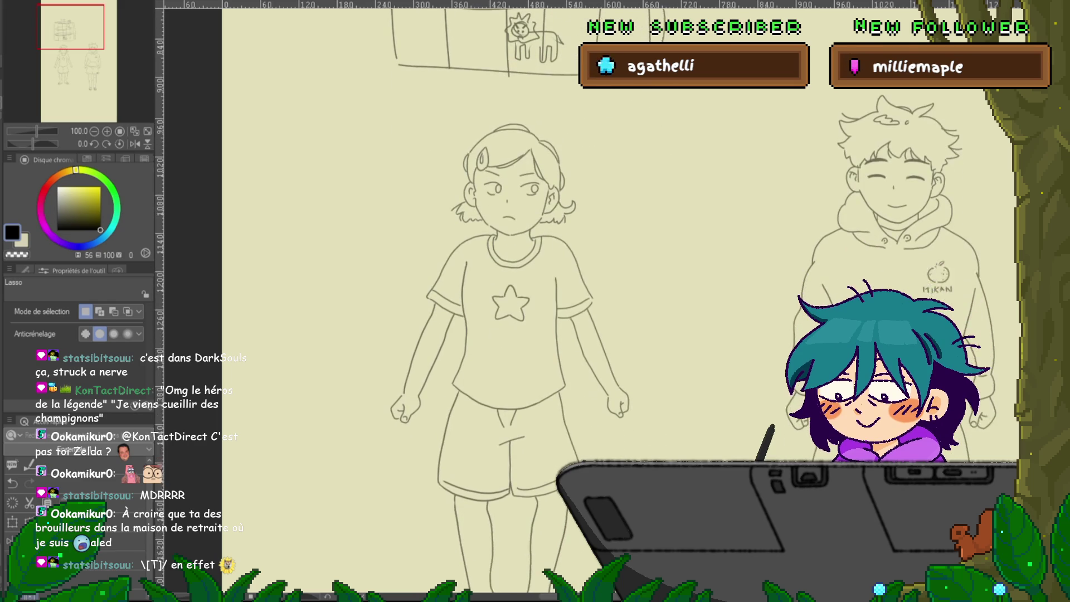
{"action": "scroll", "coordinate": [530, 301], "scroll_direction": "down", "scroll_amount": 1}
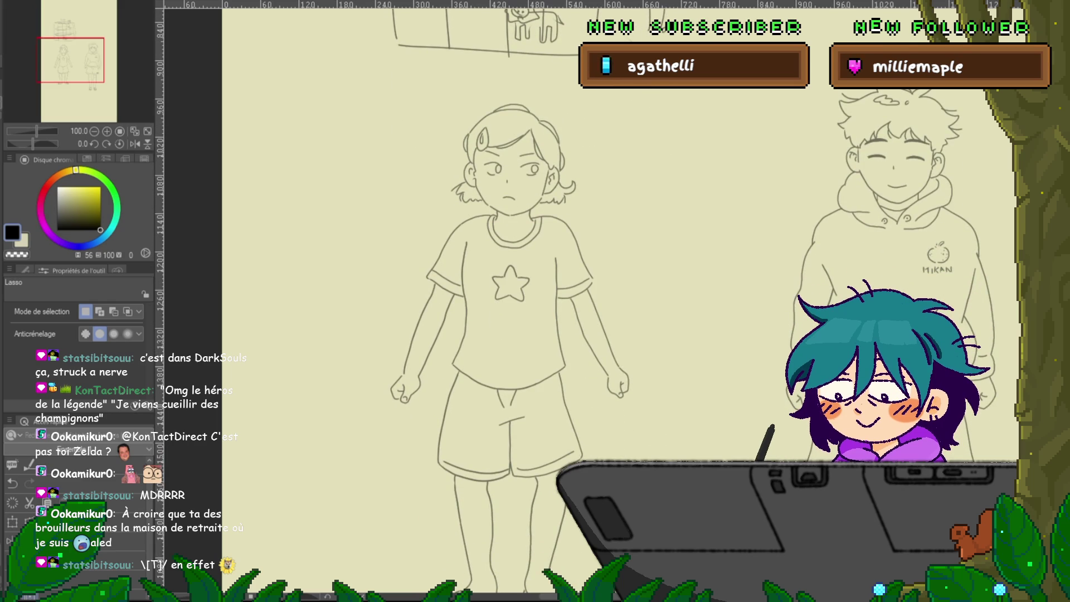
{"action": "key", "text": "Delete"}
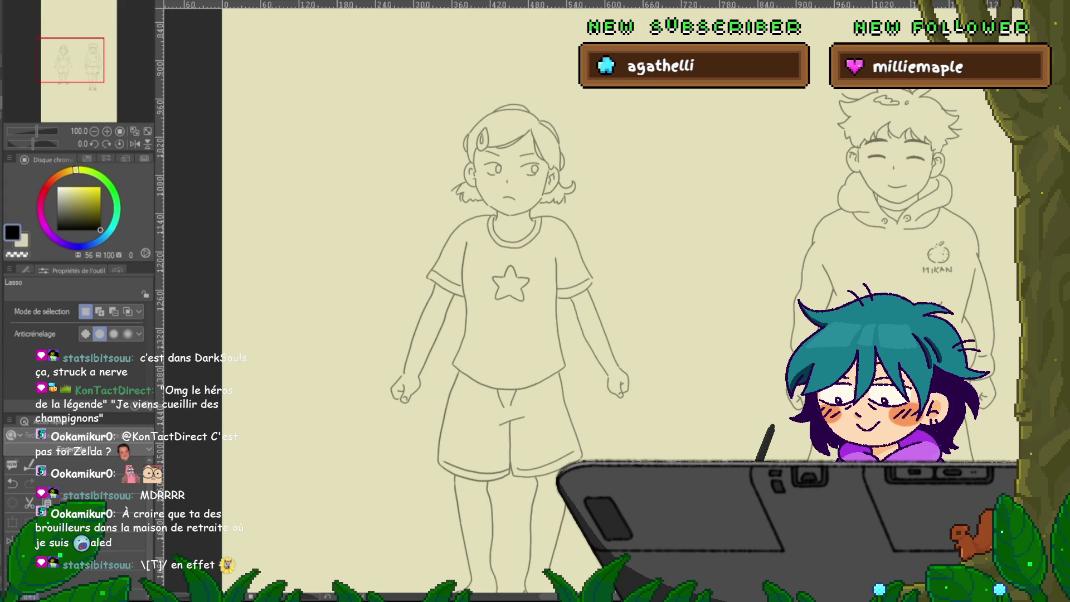
{"action": "scroll", "coordinate": [613, 301], "scroll_direction": "down", "scroll_amount": 2}
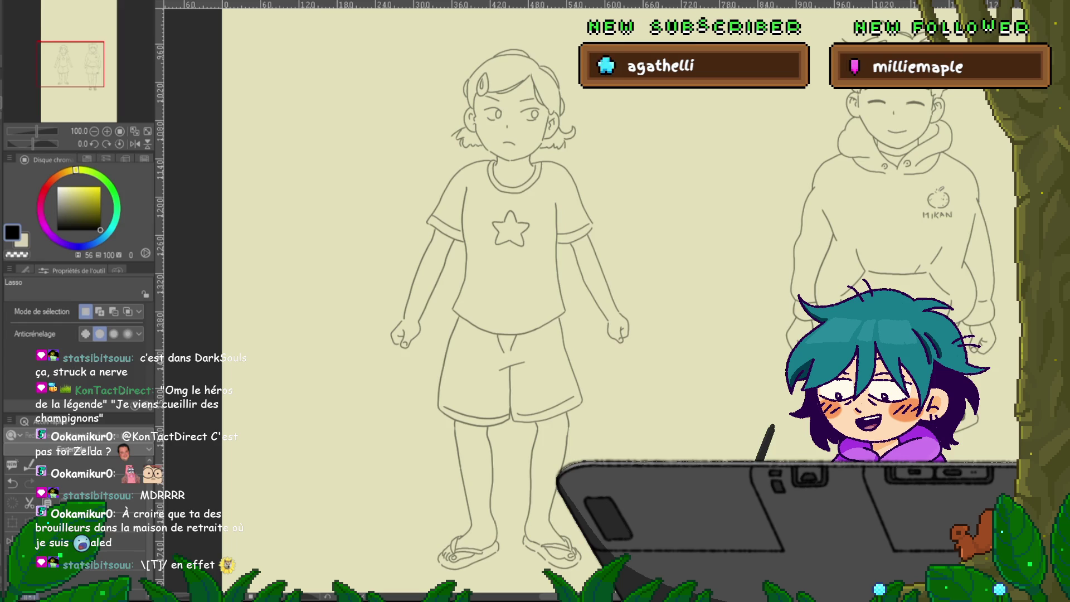
{"action": "key", "text": "ctrl+minus"}
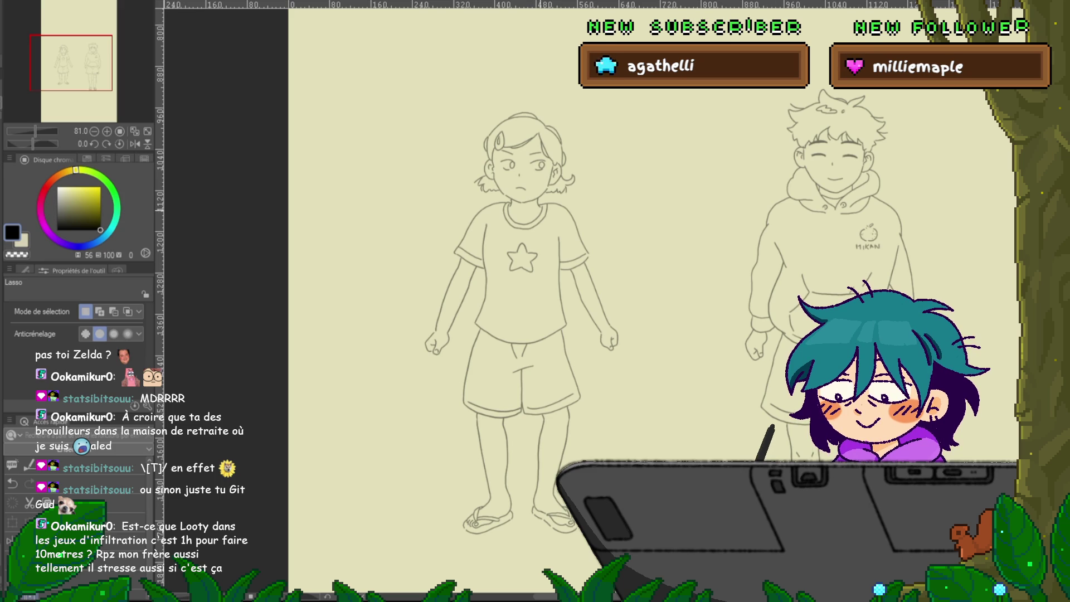
{"action": "key", "text": "Right"}
Step through the animation cels to the girl's eyes-closed, arms-raised pose.
{"action": "key", "text": "Right"}
{"action": "key", "text": "ctrl+plus"}
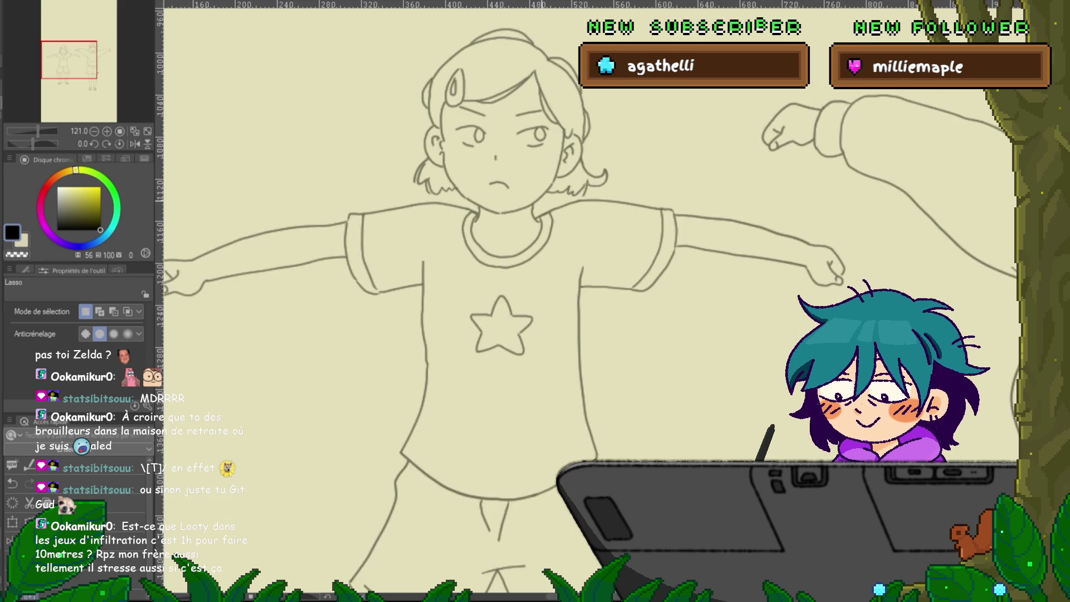
{"action": "key", "text": "Right"}
{"action": "key", "text": "Right"}
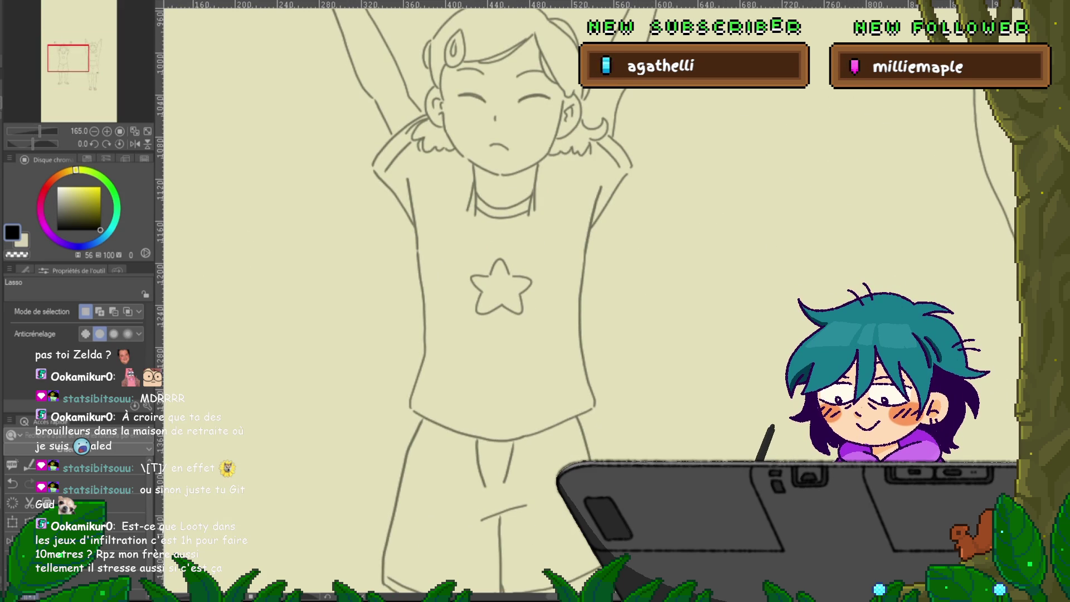
{"action": "scroll", "coordinate": [588, 304], "scroll_direction": "up", "scroll_amount": 3}
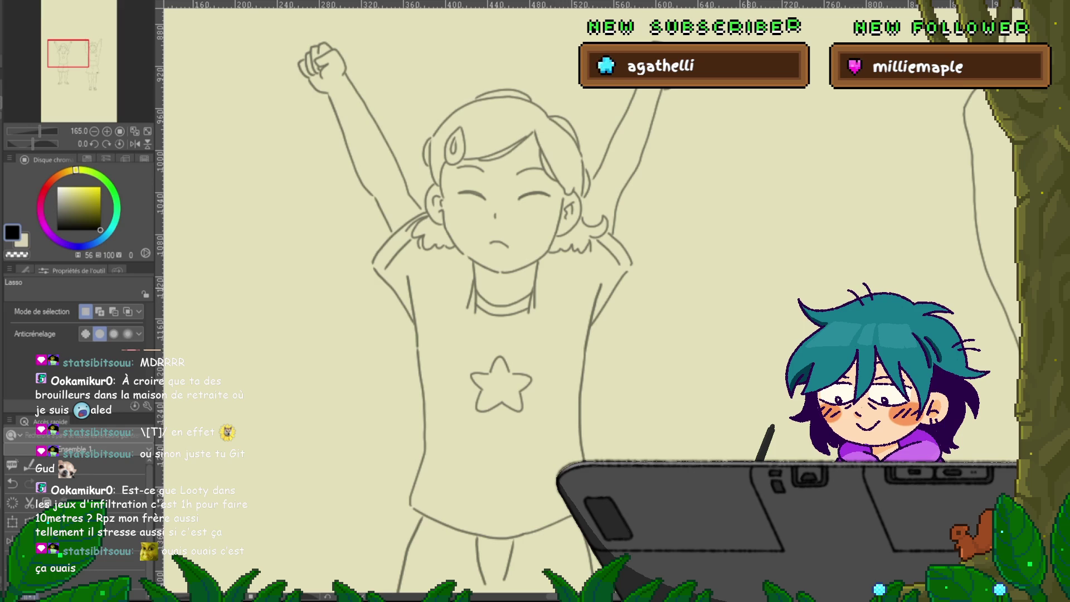
{"action": "key", "text": "Right"}
{"action": "key", "text": "Right"}
{"action": "key", "text": "Right"}
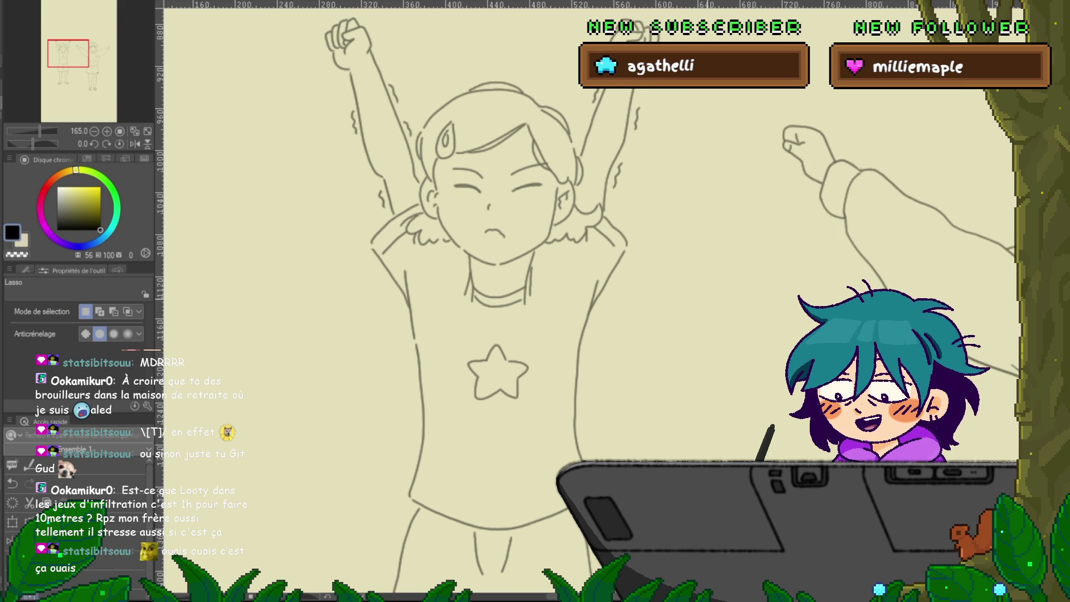
{"action": "key", "text": "Right"}
{"action": "key", "text": "Right"}
{"action": "key", "text": "Right"}
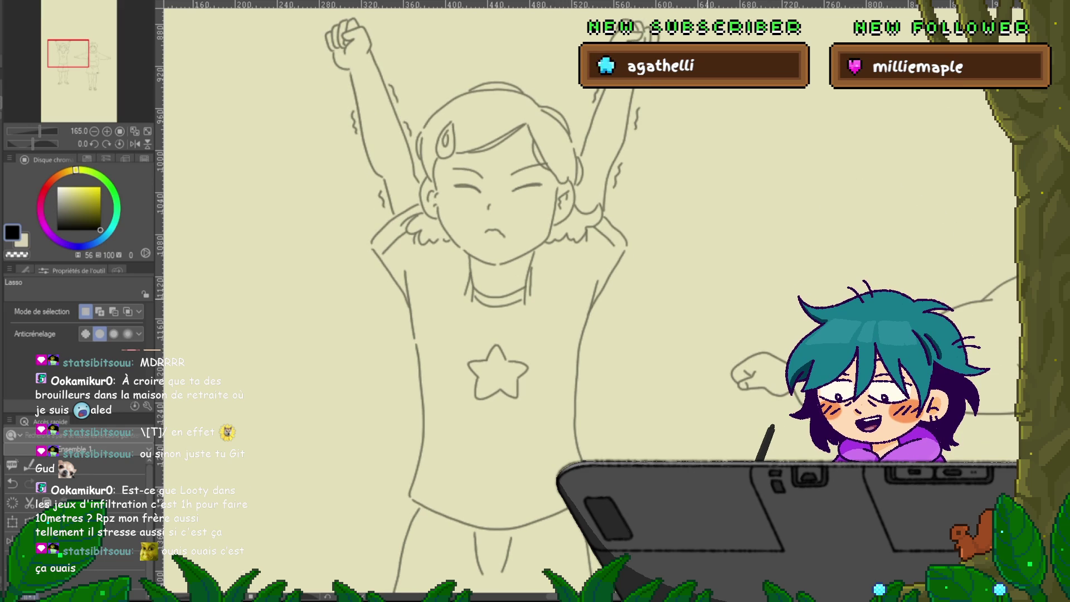
{"action": "key", "text": "Right"}
{"action": "key", "text": "Right"}
{"action": "key", "text": "Right"}
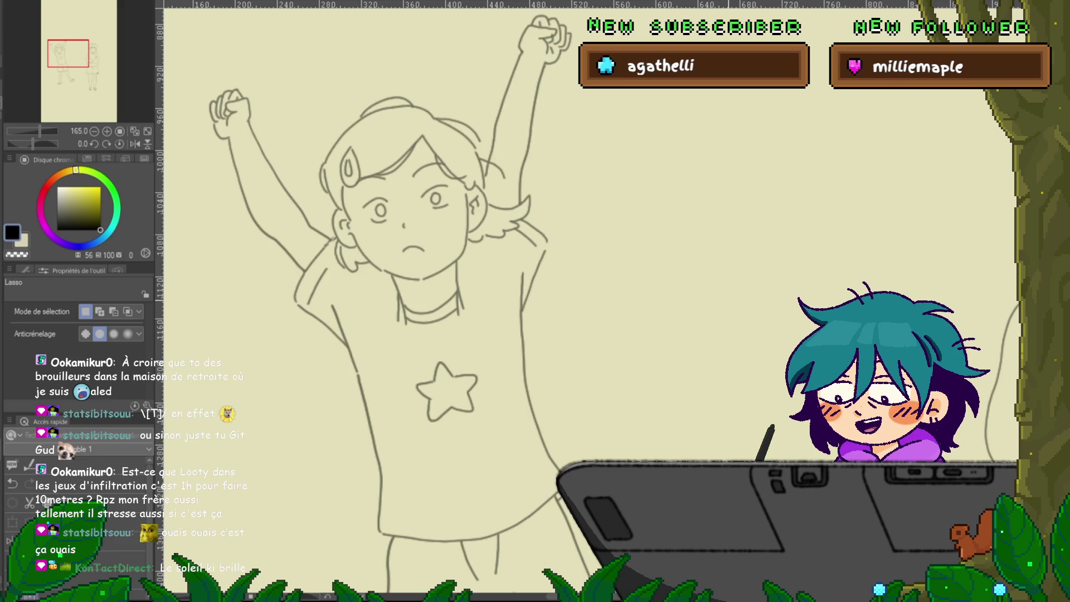
{"action": "key", "text": "Right"}
{"action": "key", "text": "Right"}
{"action": "key", "text": "Right"}
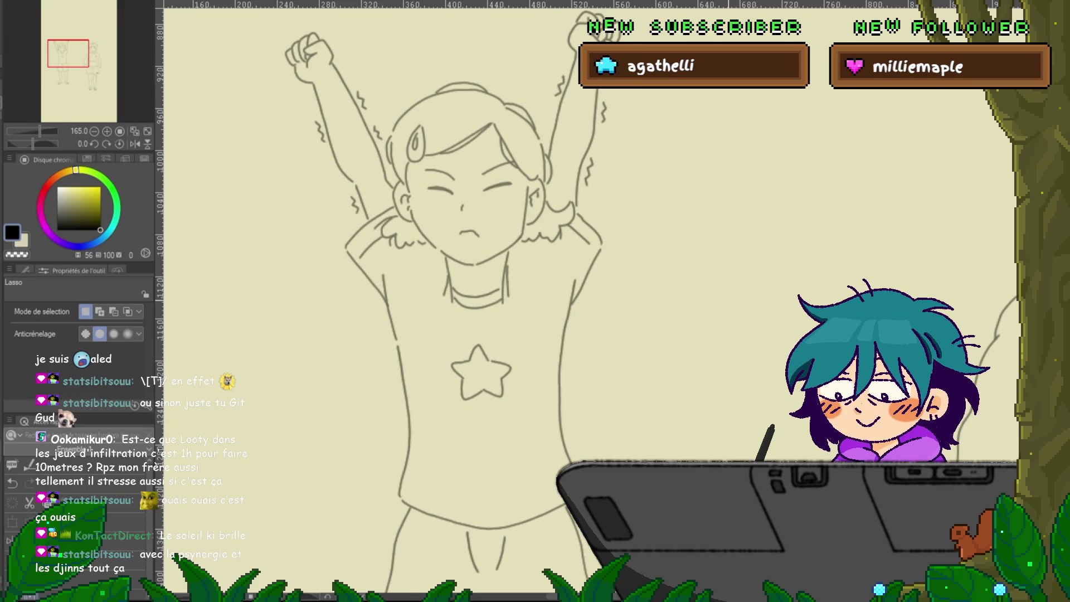
{"action": "key", "text": "Right"}
{"action": "key", "text": "Right"}
{"action": "key", "text": "Right"}
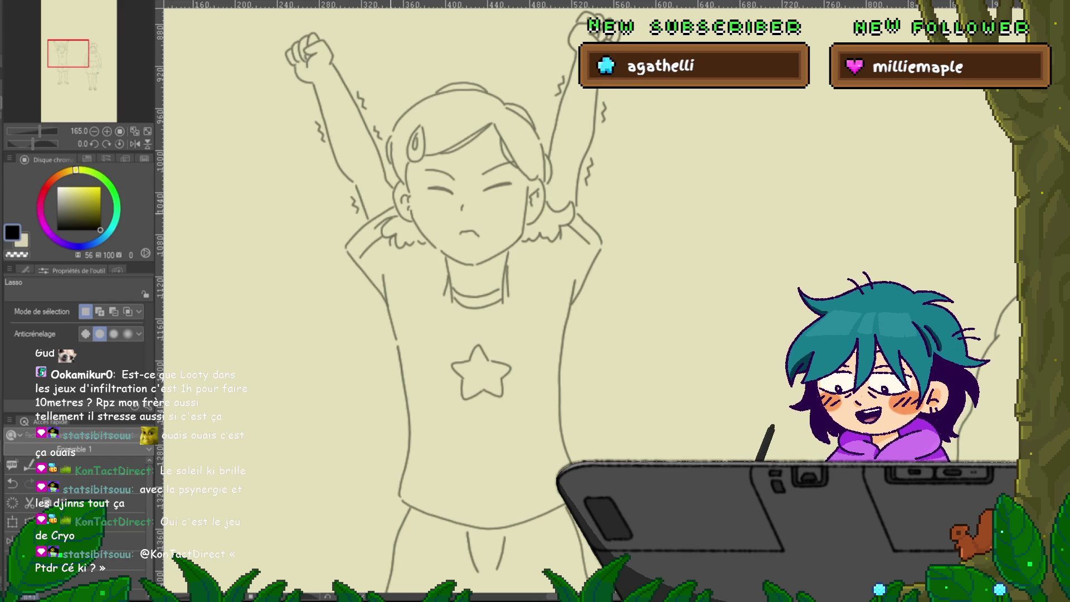
Lasso and skew the hair tuft by the girl's left shoulder, then undo the change.
{"action": "left_click_drag", "start_coordinate": [389, 251], "coordinate": [426, 245]}
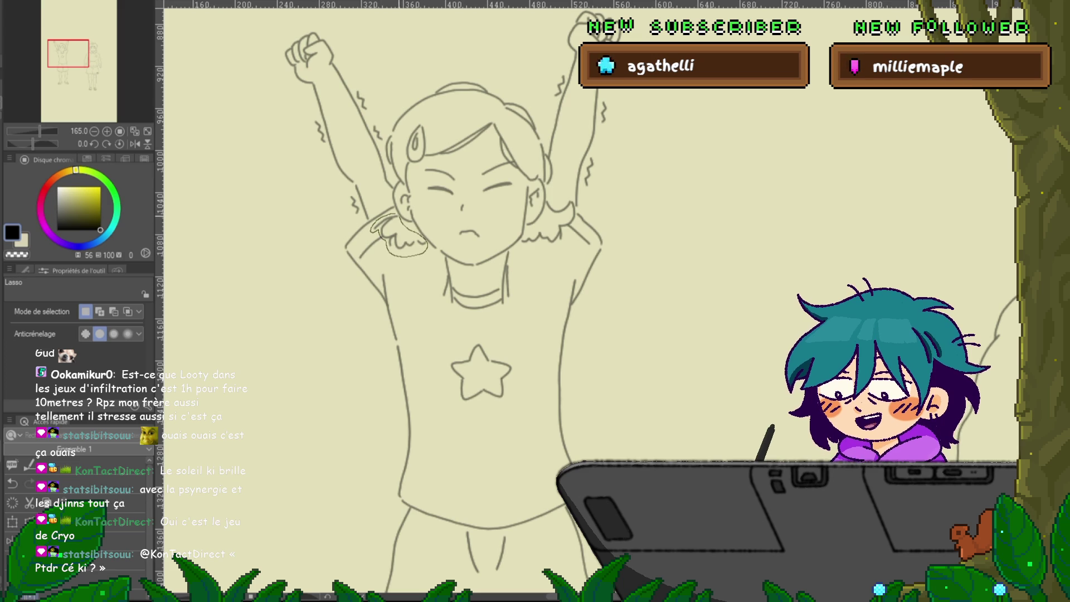
{"action": "left_click", "coordinate": [448, 276]}
{"action": "left_click_drag", "start_coordinate": [398, 256], "coordinate": [403, 257]}
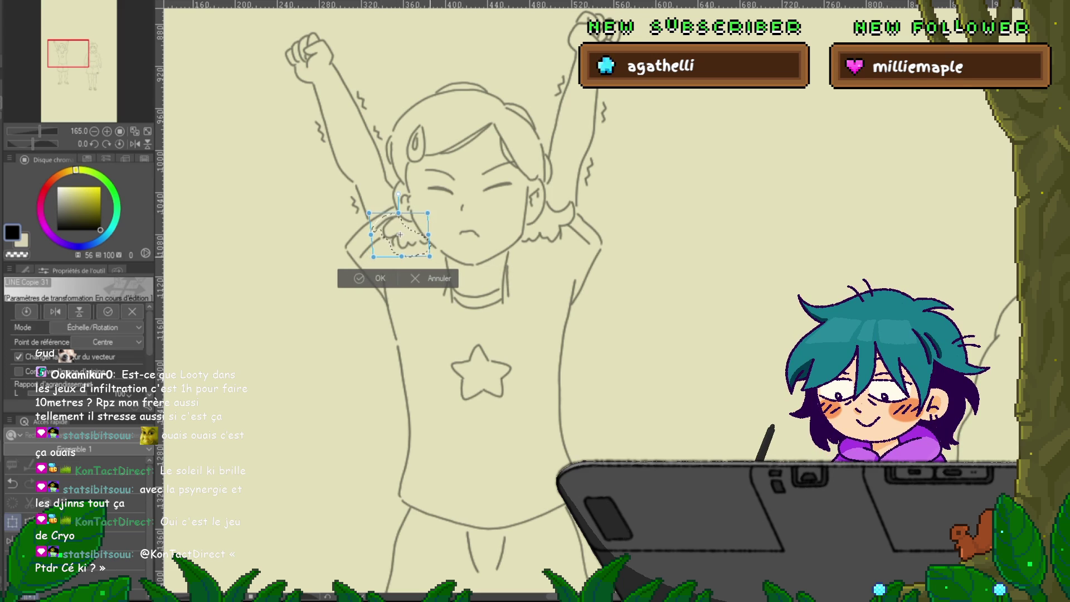
{"action": "key", "text": "Return"}
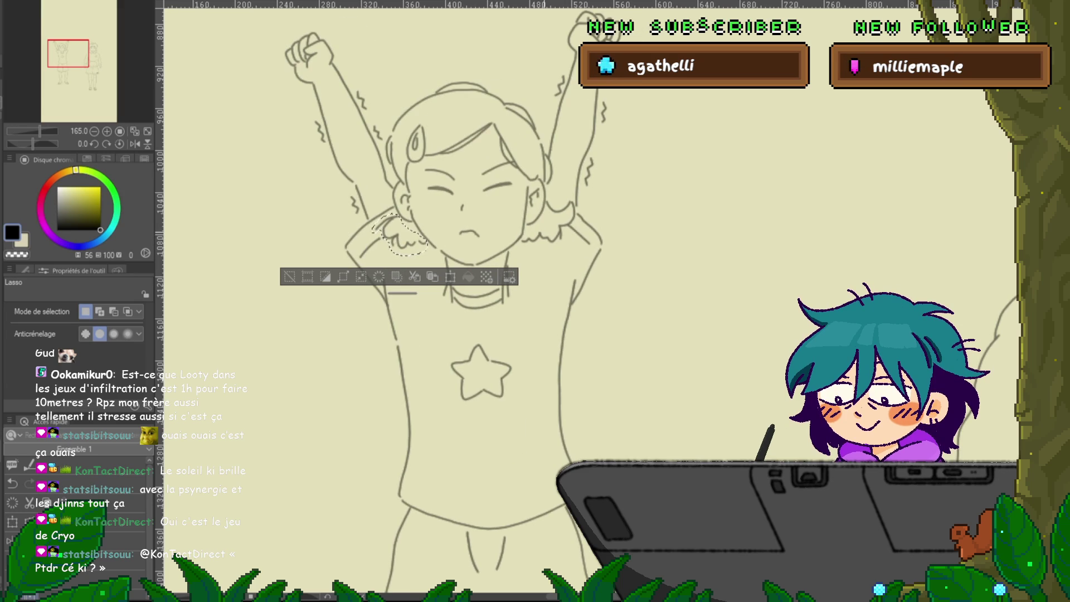
{"action": "key", "text": "ctrl+d"}
{"action": "key", "text": "ctrl+z"}
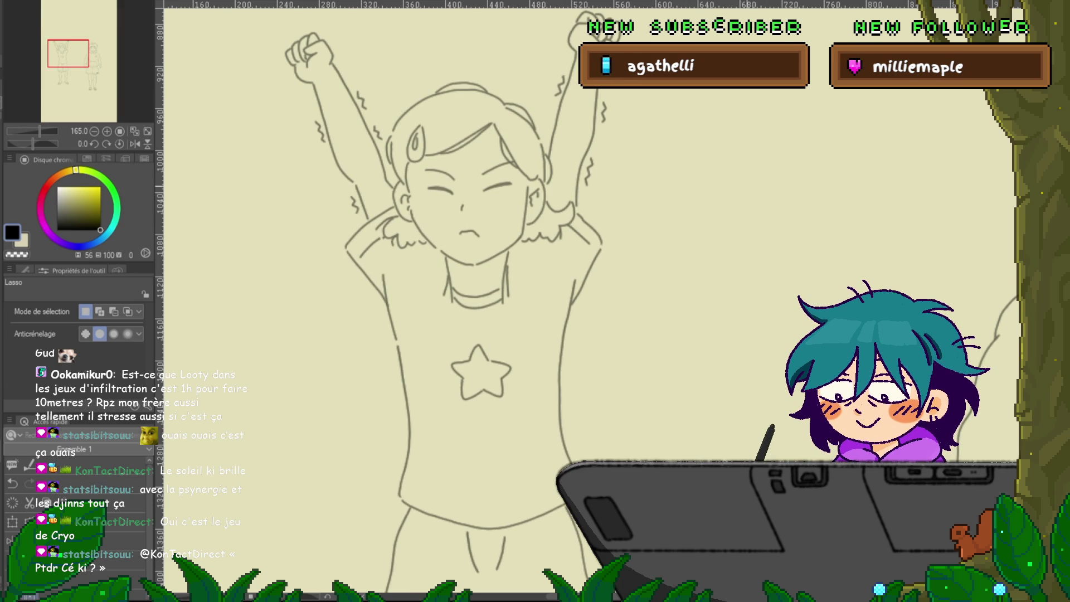
Lasso the hair tuft near the girl's right ear, transform it, commit and deselect.
{"action": "key", "text": "y"}
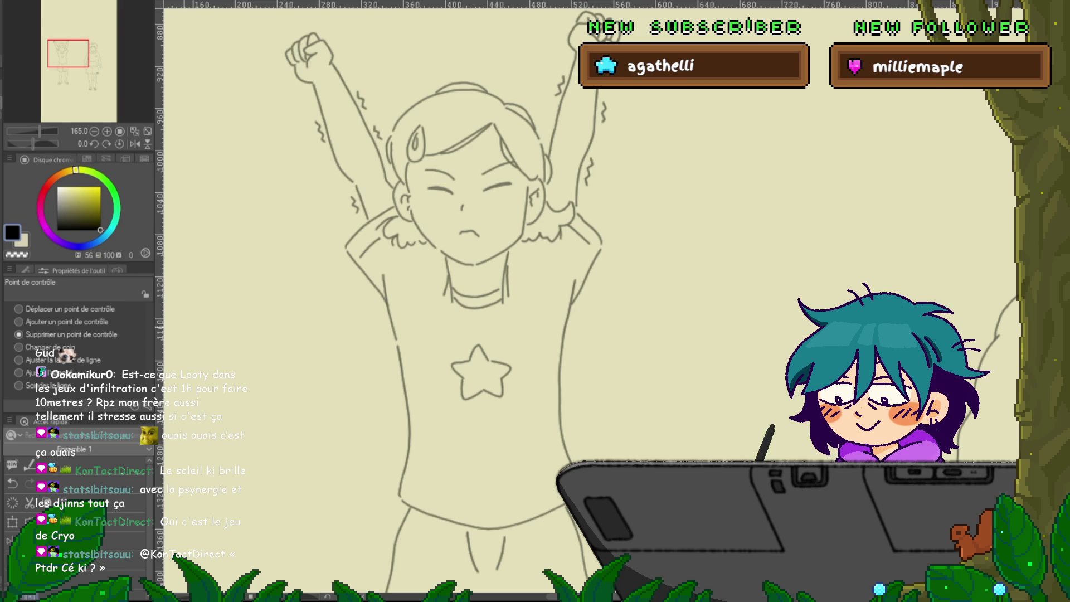
{"action": "mouse_move", "coordinate": [371, 246]}
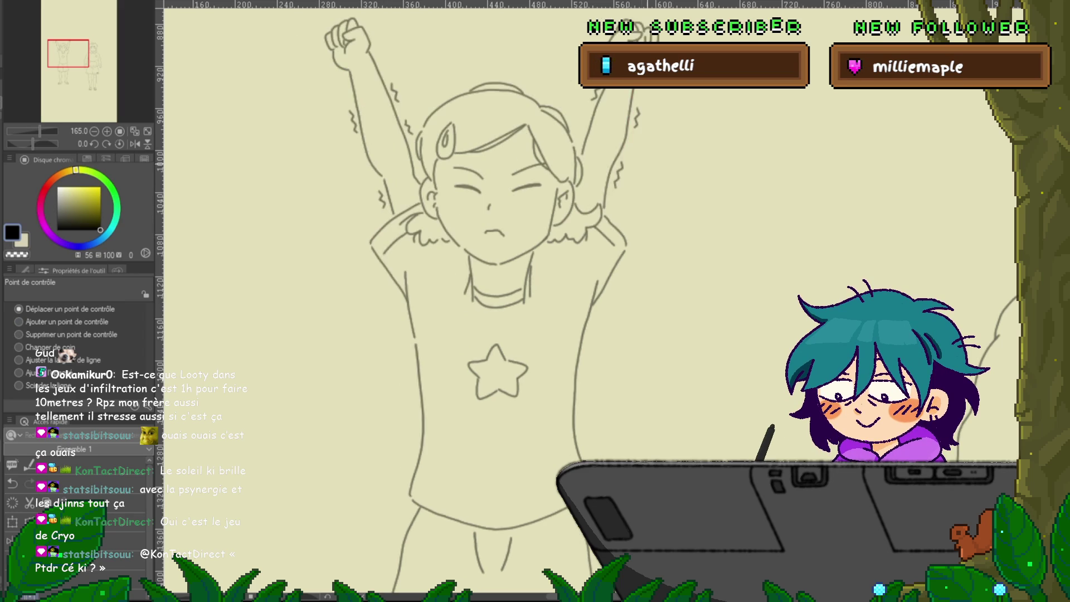
{"action": "mouse_move", "coordinate": [588, 148]}
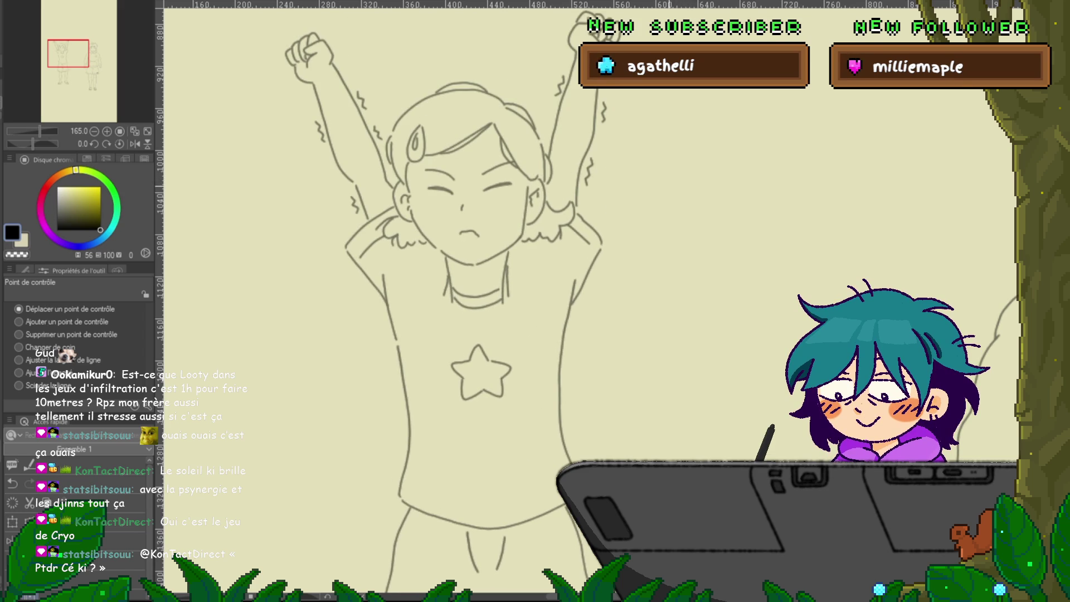
{"action": "key", "text": "m"}
{"action": "mouse_move", "coordinate": [555, 204]}
{"action": "left_mouse_down"}
{"action": "mouse_move", "coordinate": [574, 202]}
{"action": "mouse_move", "coordinate": [574, 220]}
{"action": "mouse_move", "coordinate": [564, 238]}
{"action": "mouse_move", "coordinate": [532, 247]}
{"action": "mouse_move", "coordinate": [549, 199]}
{"action": "mouse_move", "coordinate": [584, 191]}
{"action": "mouse_move", "coordinate": [517, 192]}
{"action": "left_mouse_up"}
{"action": "key", "text": "ctrl+t"}
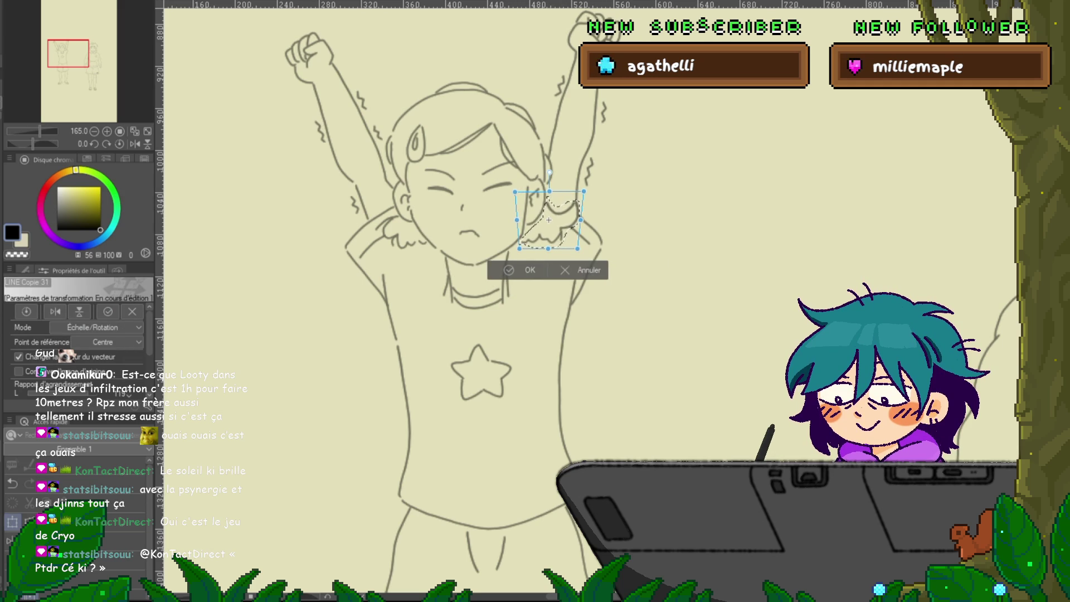
{"action": "key", "text": "Return"}
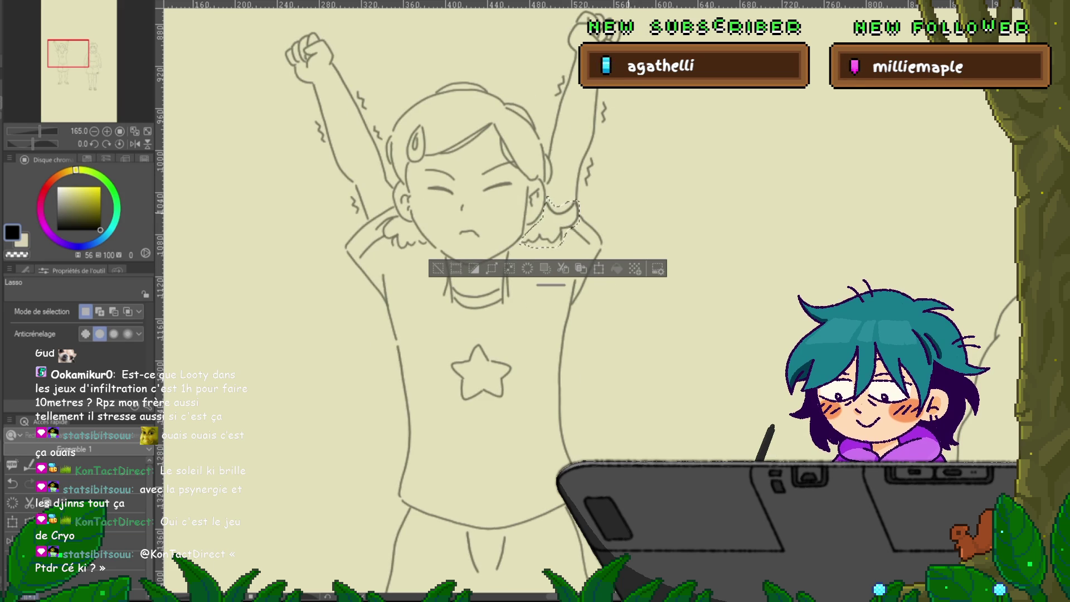
{"action": "key", "text": "ctrl+d"}
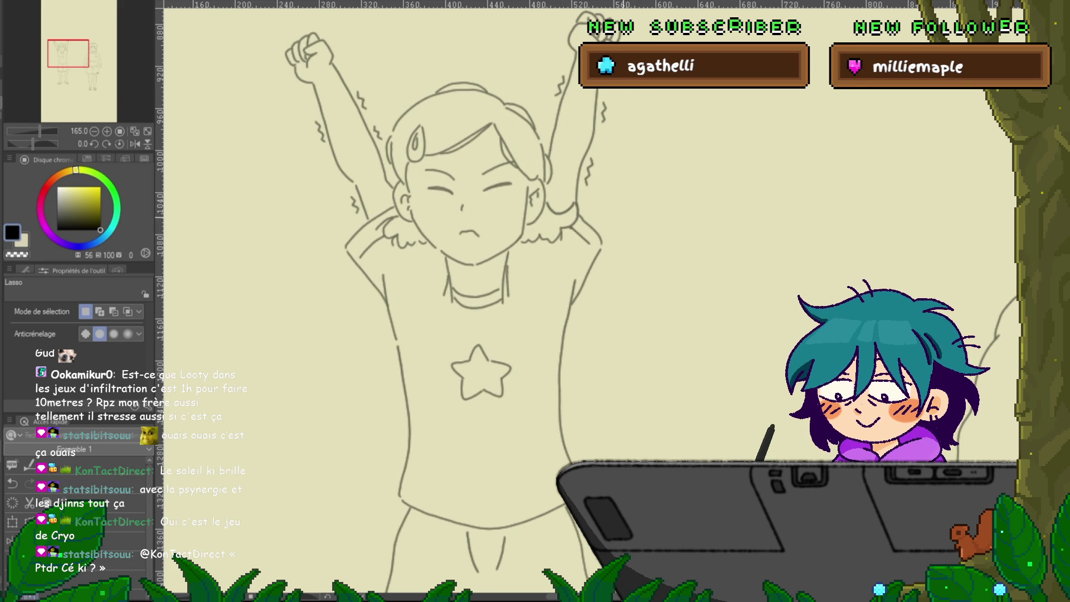
{"action": "key", "text": "y"}
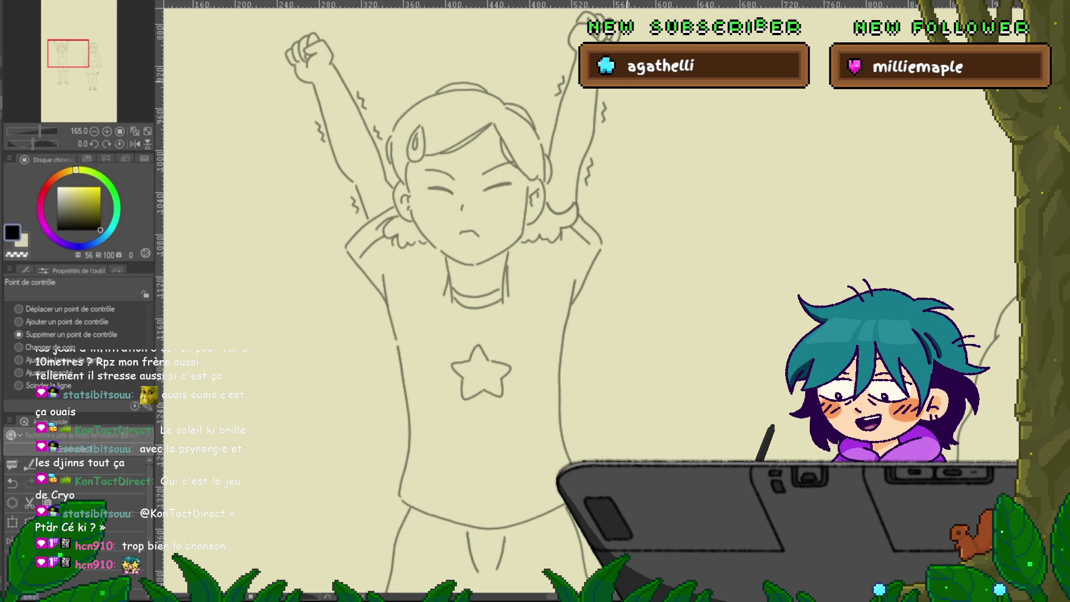
Bring up the eyes-open, arms-raised pose and select the left arm line's control points.
{"action": "key", "text": "ctrl+z"}
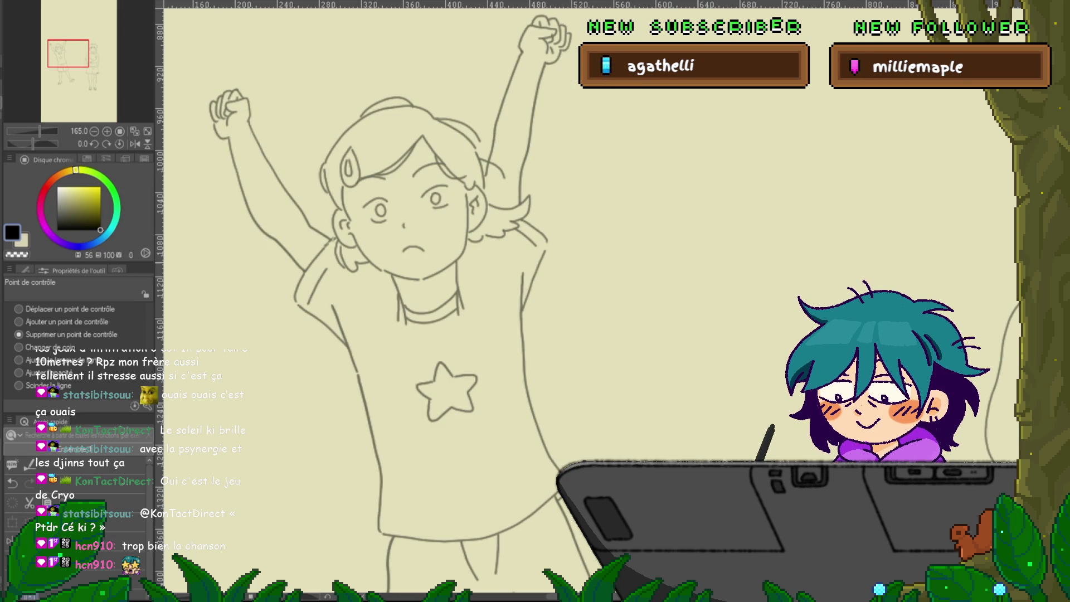
{"action": "key", "text": "ctrl+y"}
{"action": "key", "text": "ctrl+z"}
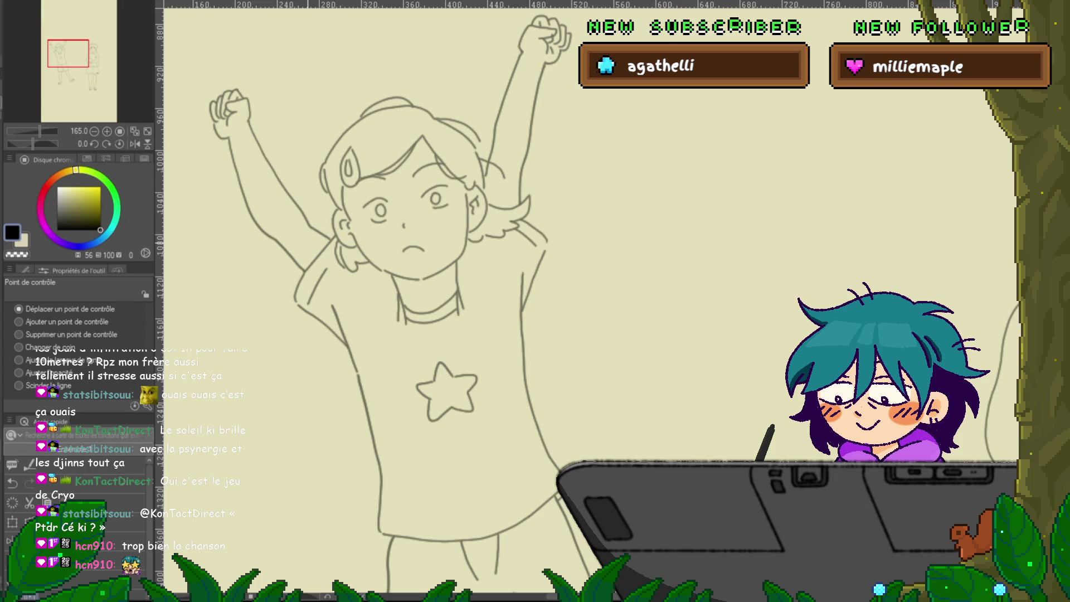
{"action": "left_click", "coordinate": [303, 271]}
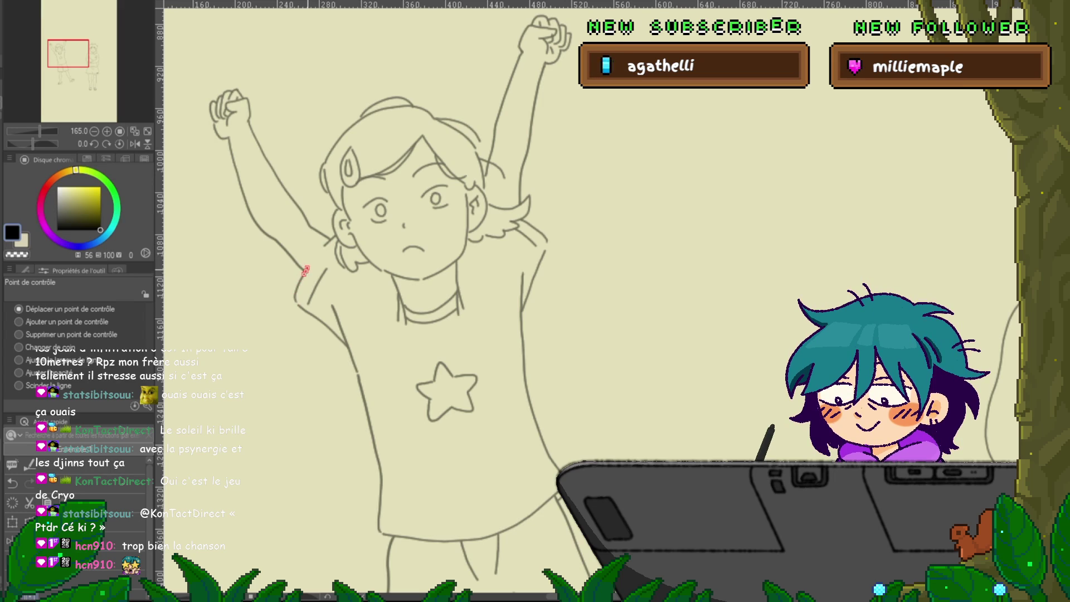
Move the left arm line's top point slightly up-right, then flip between poses to check it.
{"action": "left_click_drag", "start_coordinate": [324, 245], "coordinate": [326, 243]}
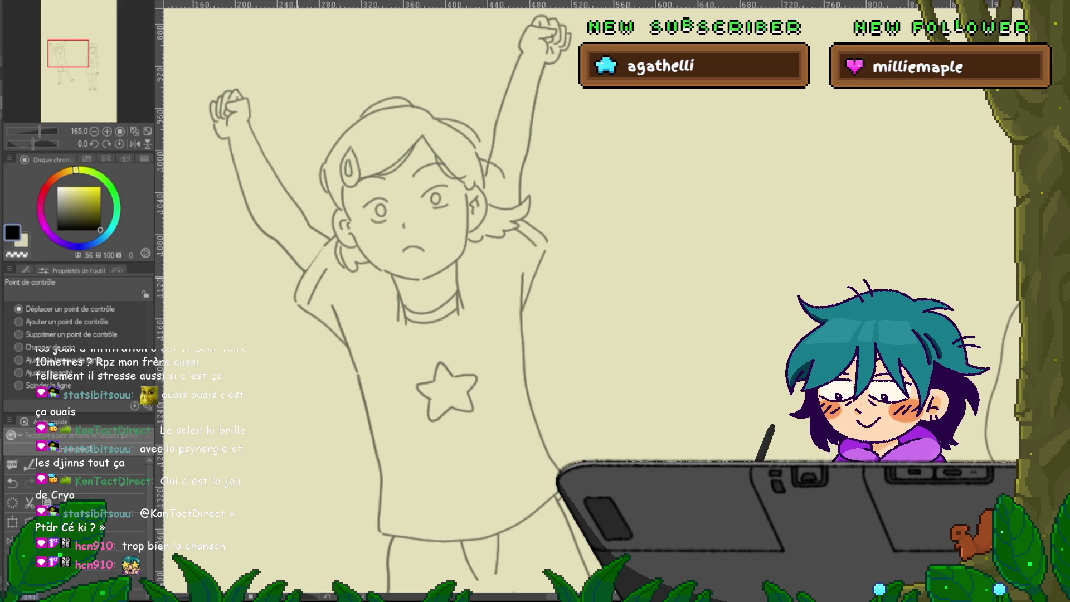
{"action": "left_click_drag", "start_coordinate": [325, 245], "coordinate": [326, 244]}
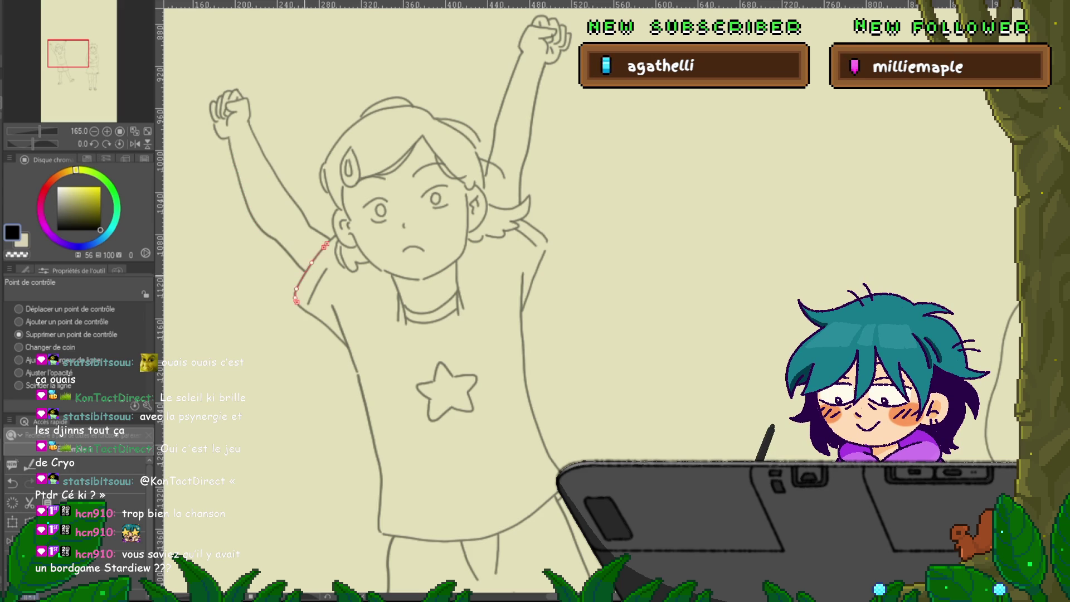
{"action": "key", "text": "ctrl+Right"}
{"action": "key", "text": "ctrl+Left"}
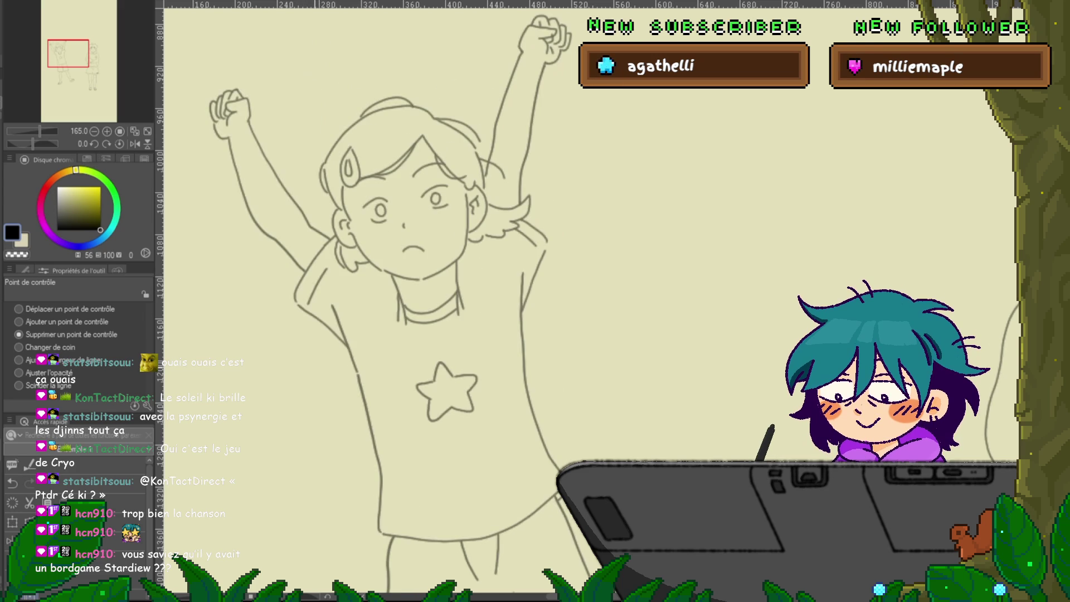
{"action": "key", "text": "ctrl+Right"}
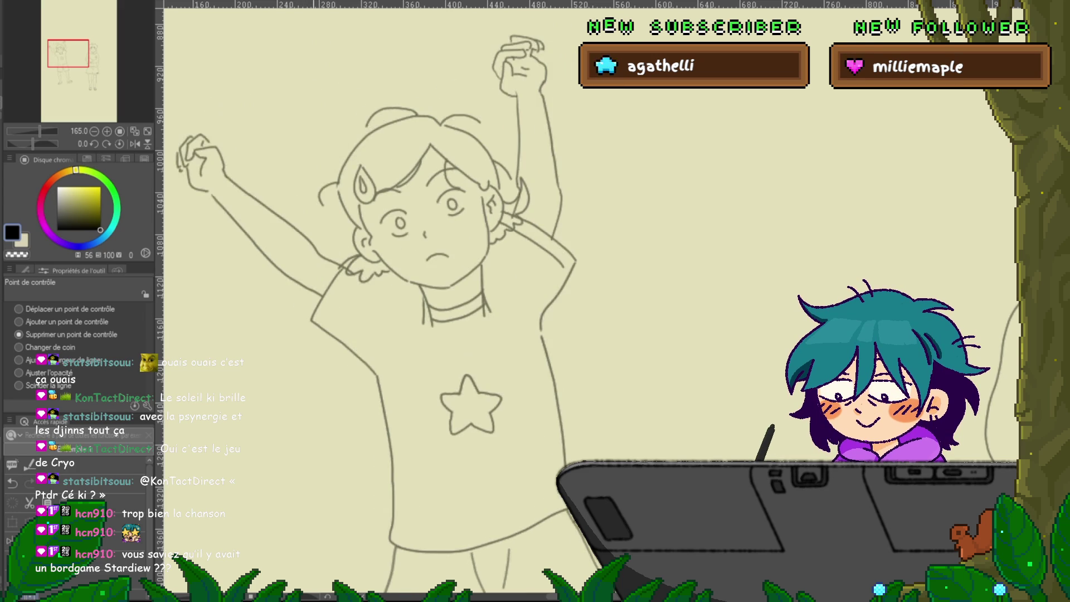
{"action": "key", "text": "ctrl+Left"}
{"action": "key", "text": "ctrl+Right"}
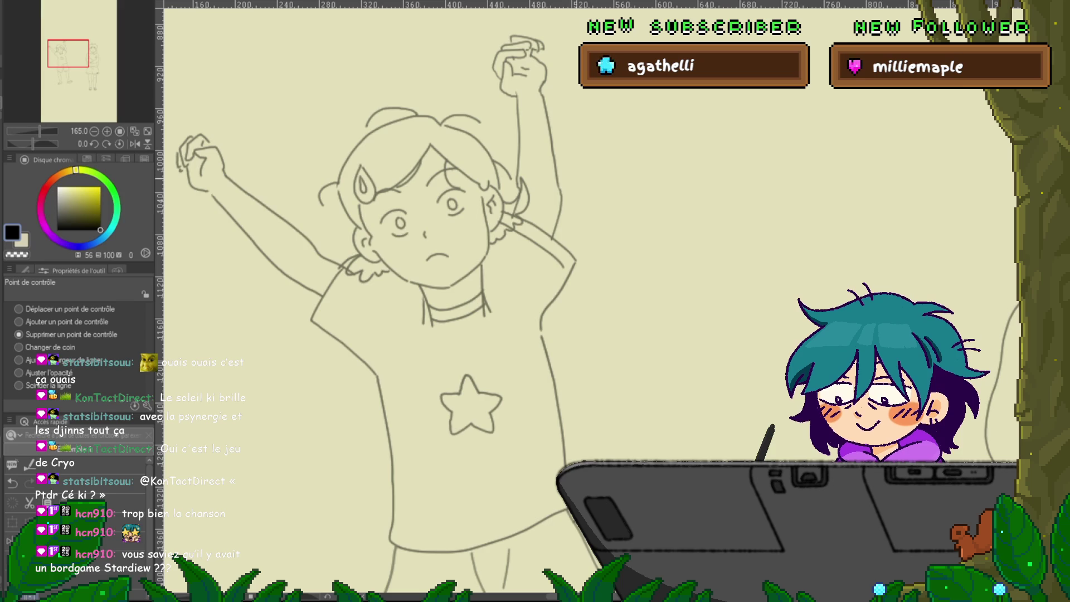
{"action": "key", "text": "ctrl+Right"}
{"action": "key", "text": "ctrl+Right"}
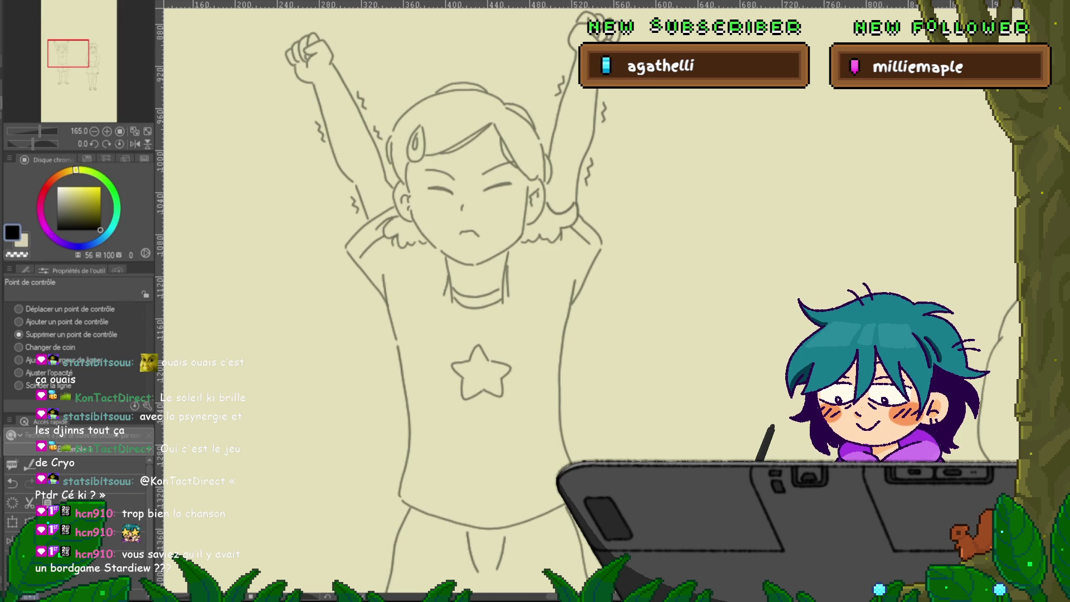
{"action": "key", "text": "ctrl+Right"}
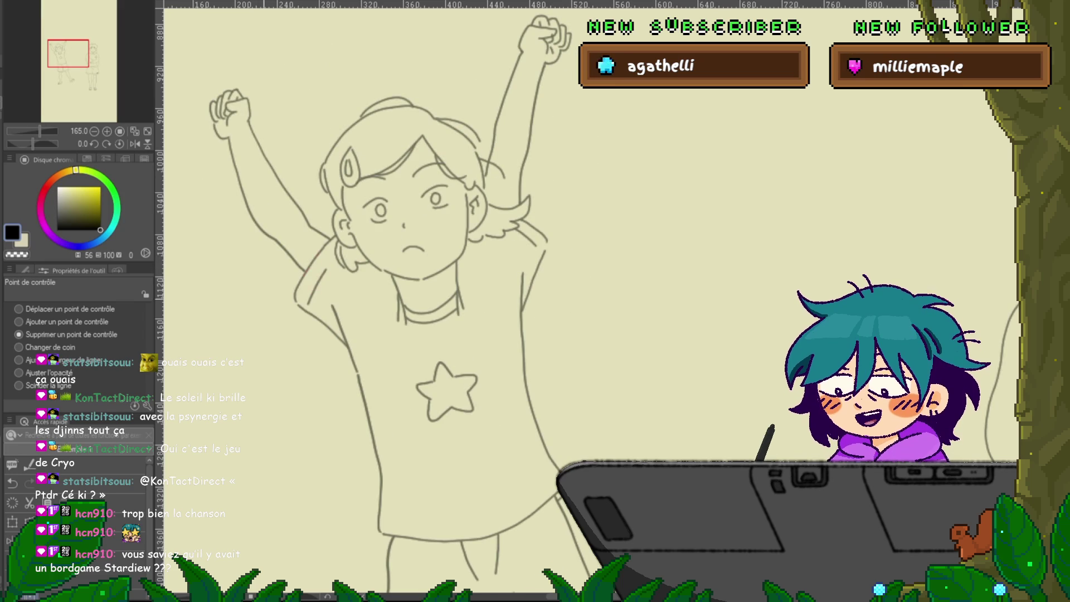
Delete the top control point of the shirt's left edge line to trim it.
{"action": "left_click", "coordinate": [19, 308]}
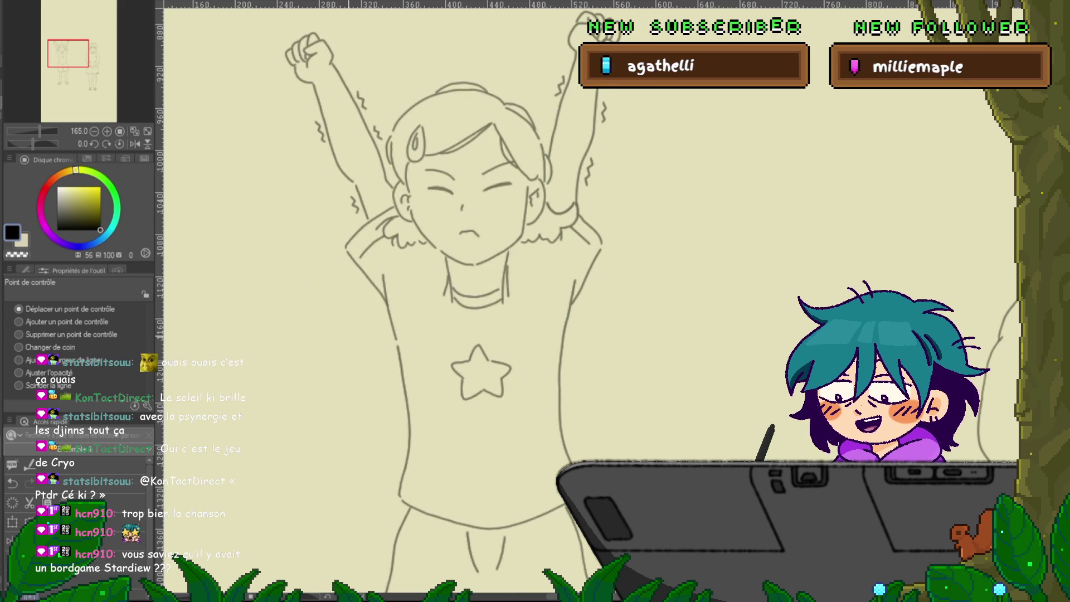
{"action": "left_click", "coordinate": [322, 281]}
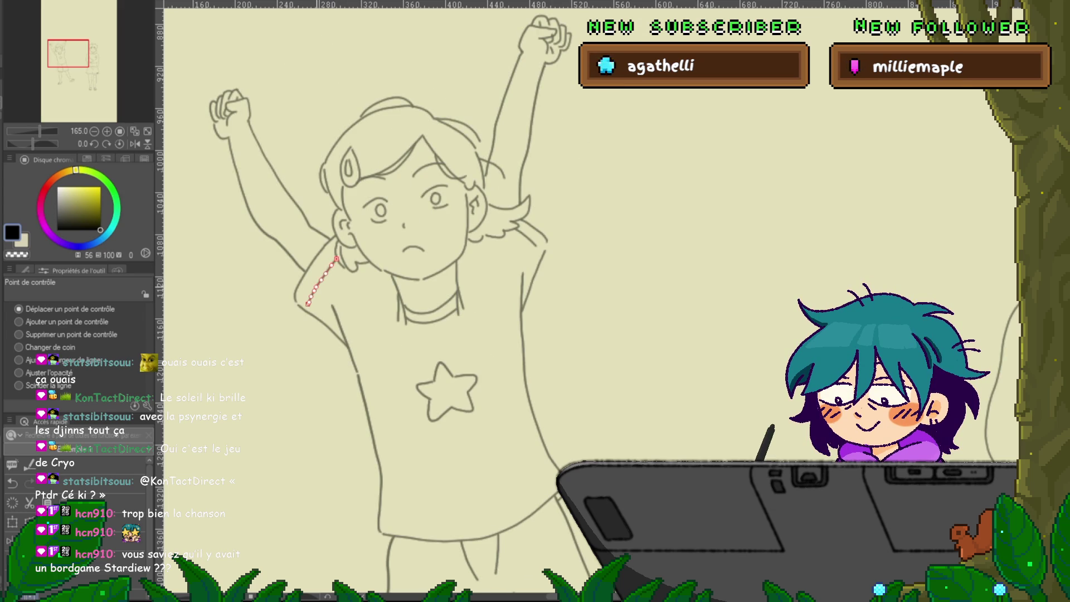
{"action": "left_click", "coordinate": [480, 208]}
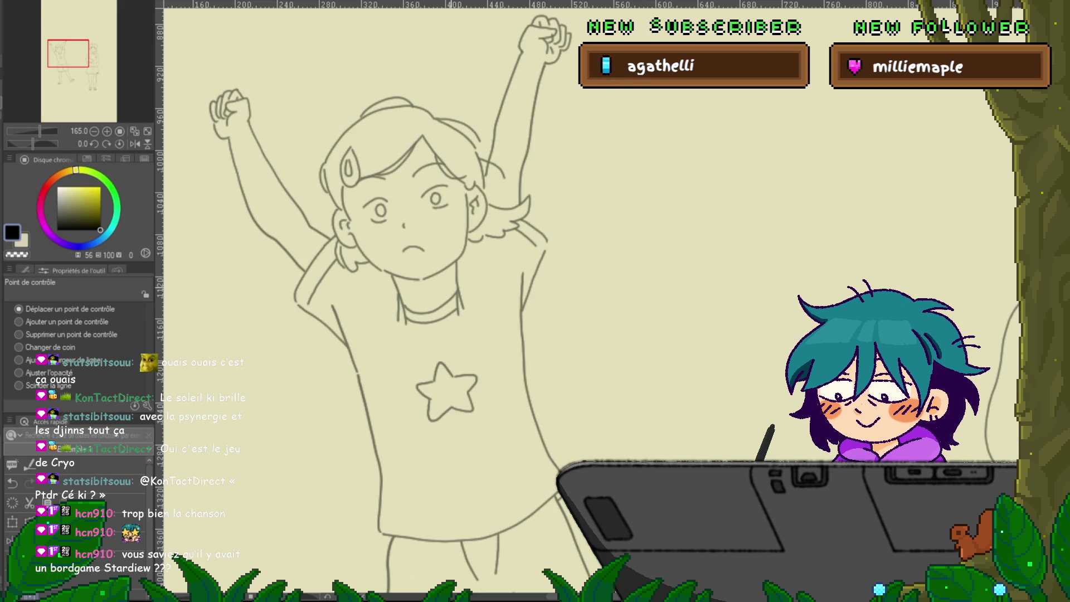
{"action": "left_click", "coordinate": [344, 338]}
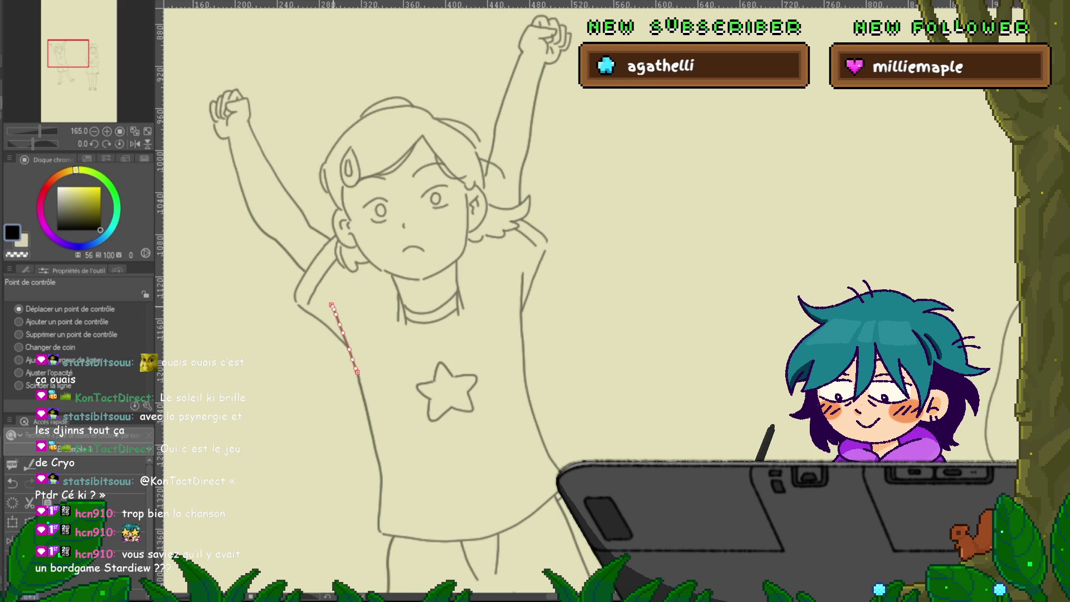
{"action": "left_click", "coordinate": [18, 334]}
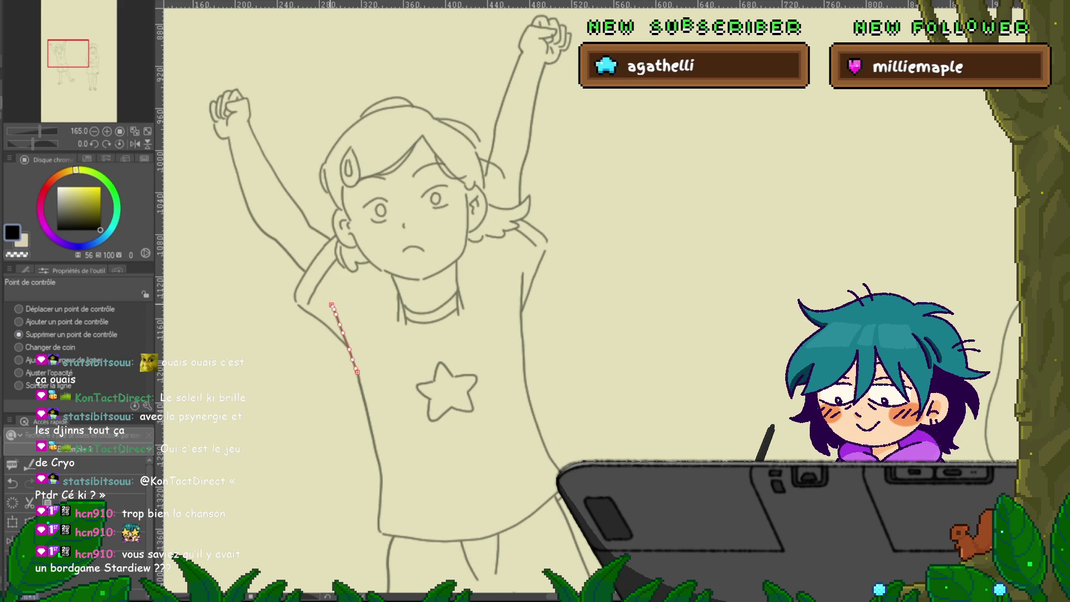
{"action": "left_click", "coordinate": [332, 306]}
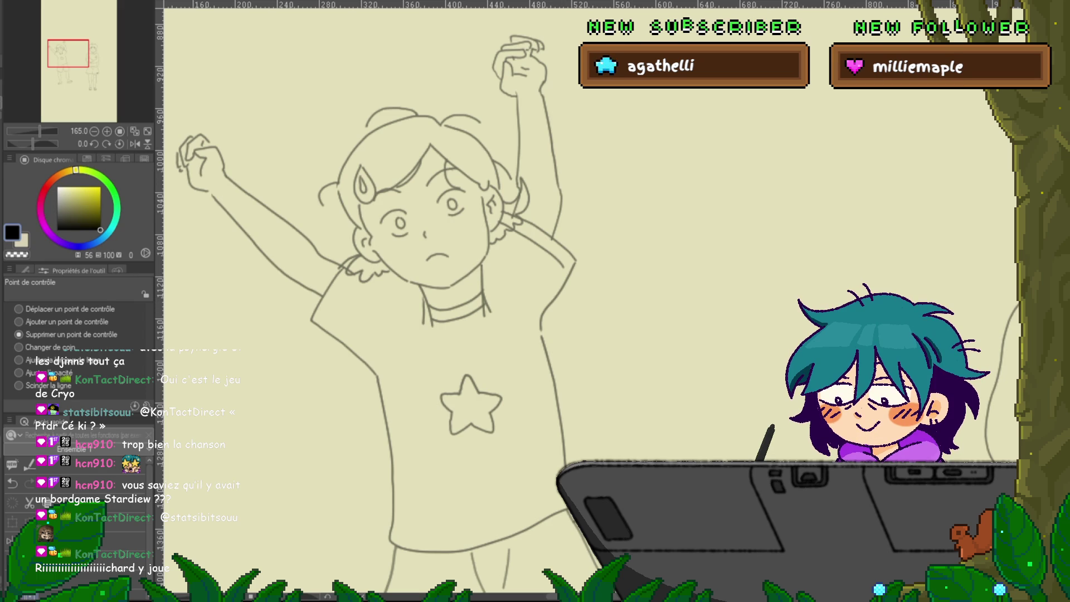
Select the short hair strand beside the raised arm and delete one of its control points.
{"action": "key", "text": "p"}
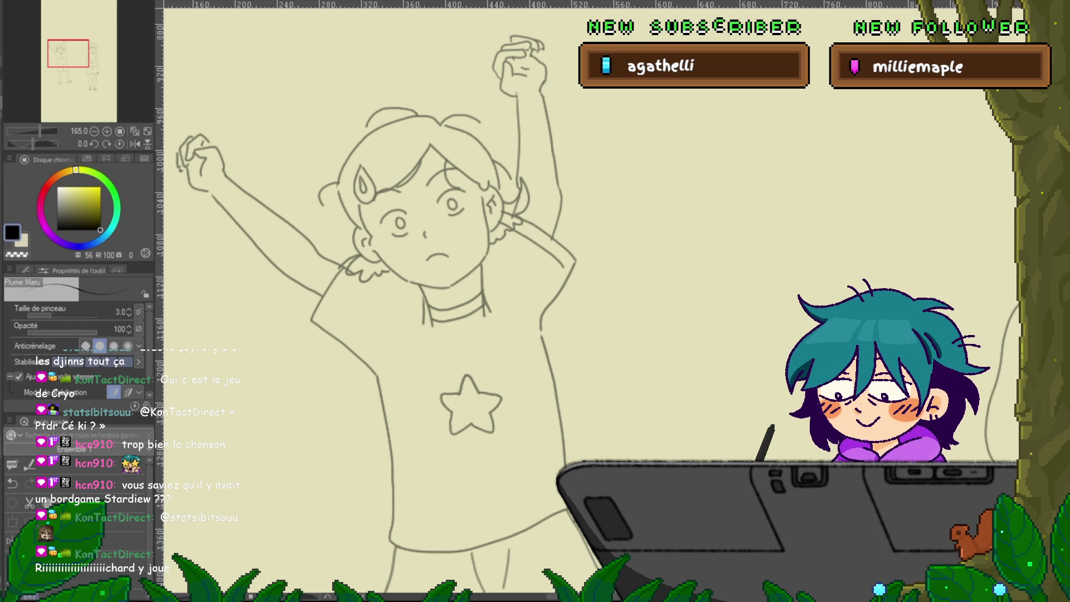
{"action": "key", "text": "y"}
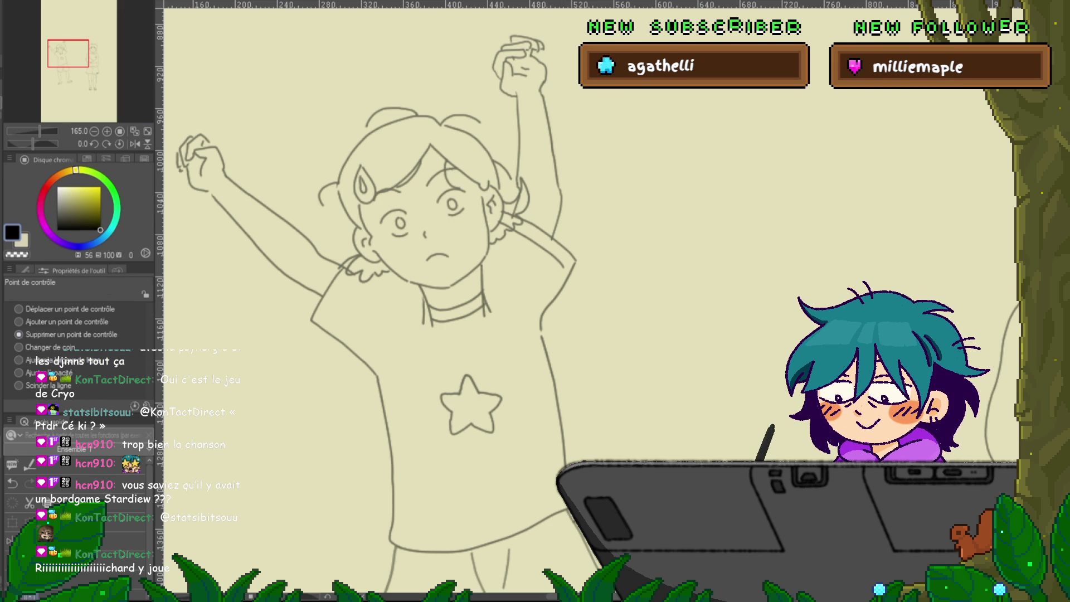
{"action": "left_click", "coordinate": [556, 223]}
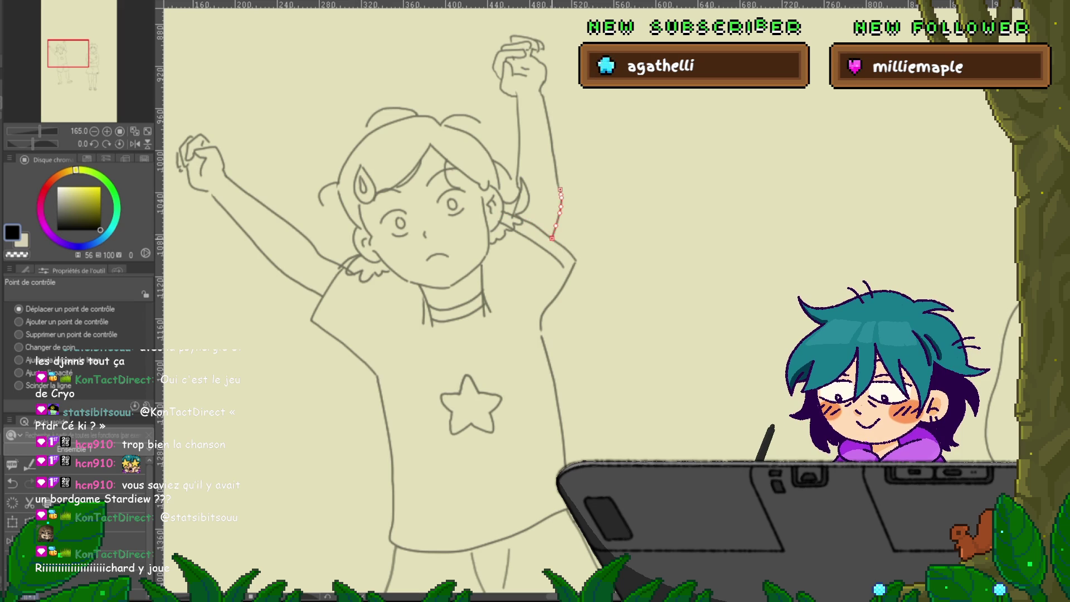
{"action": "left_click", "coordinate": [518, 200]}
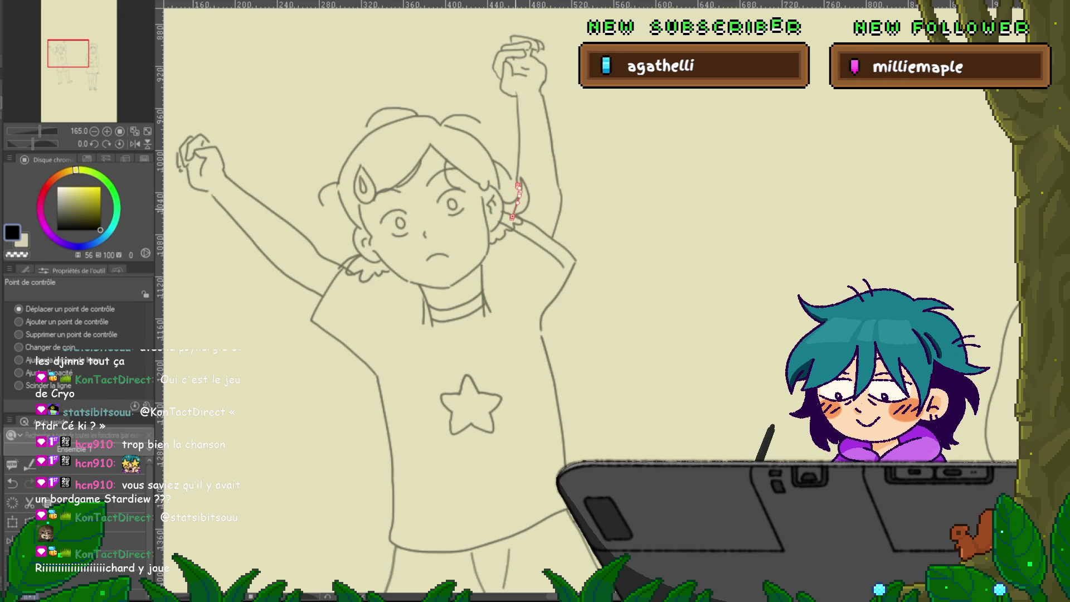
{"action": "left_click", "coordinate": [18, 335]}
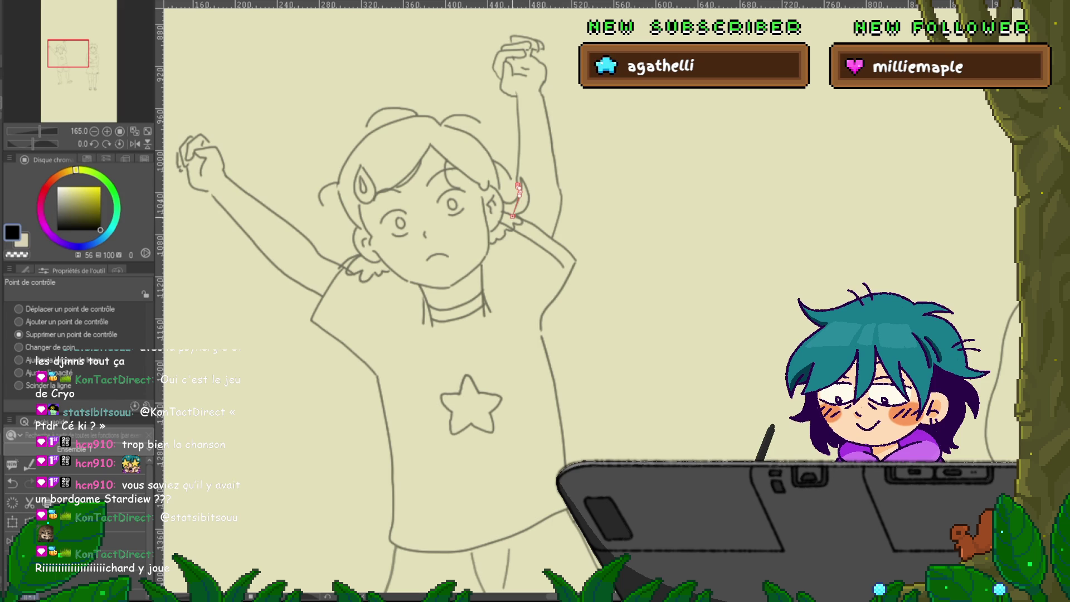
{"action": "left_click", "coordinate": [517, 201]}
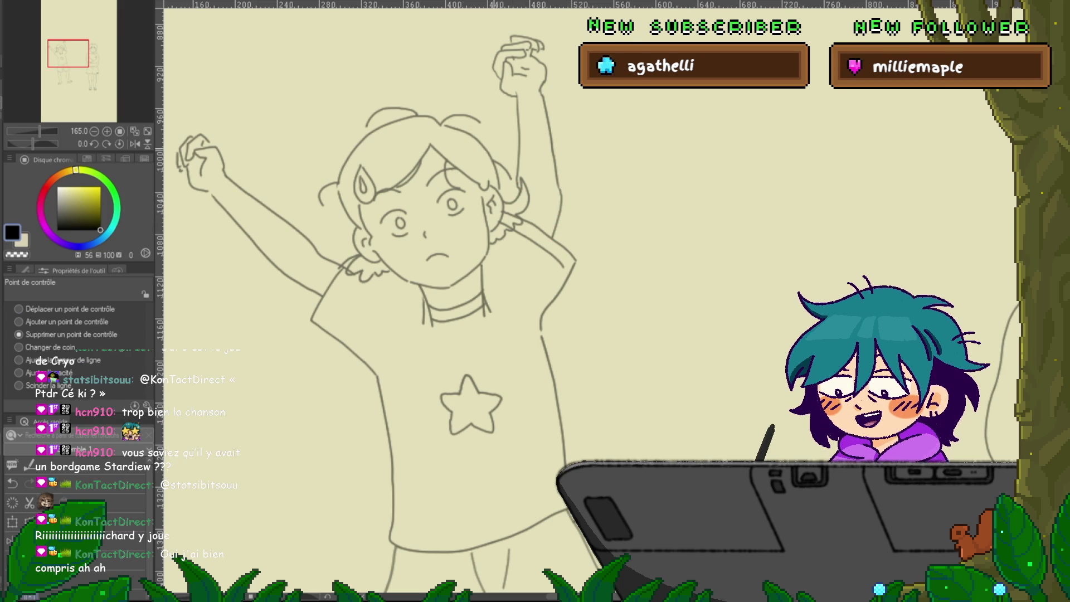
{"action": "left_click", "coordinate": [19, 309]}
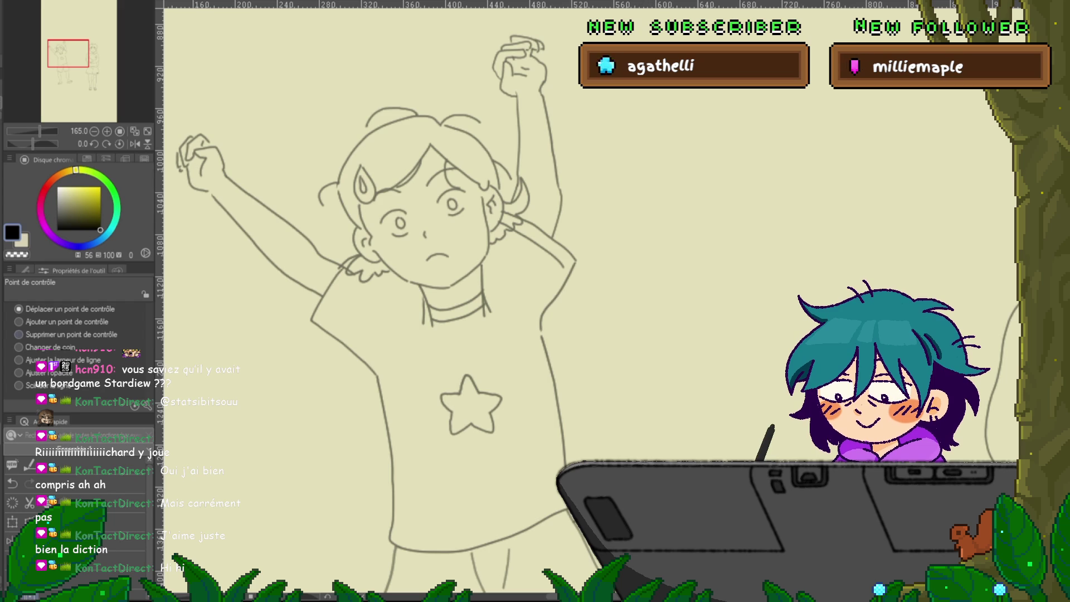
Nudge the top end of the raised arm's outer line slightly, check it mirrored, then deselect.
{"action": "left_click", "coordinate": [19, 334]}
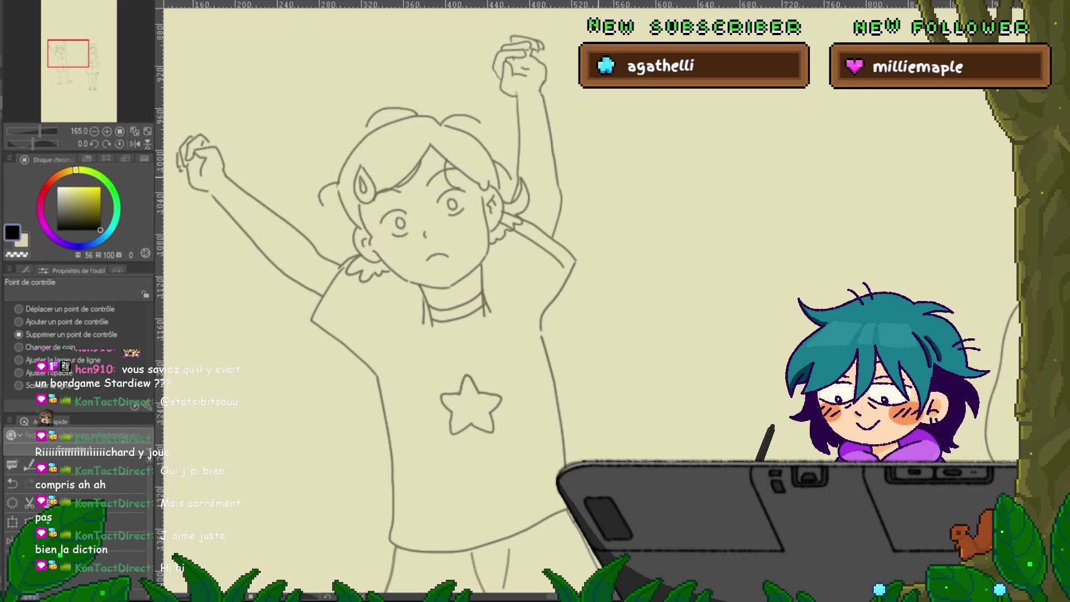
{"action": "left_click", "coordinate": [18, 309]}
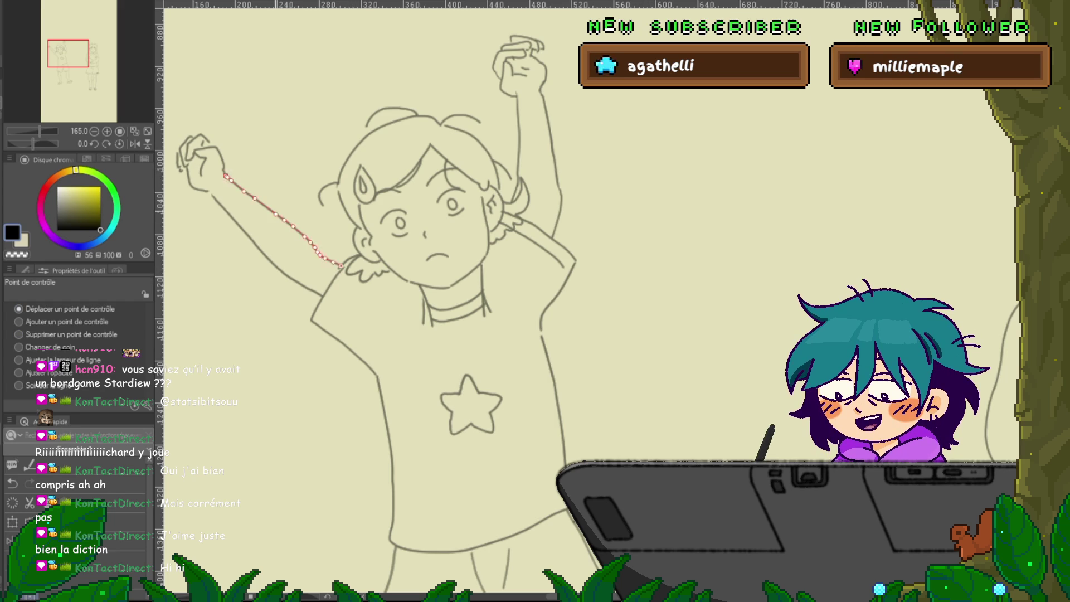
{"action": "left_click_drag", "start_coordinate": [344, 267], "coordinate": [345, 267]}
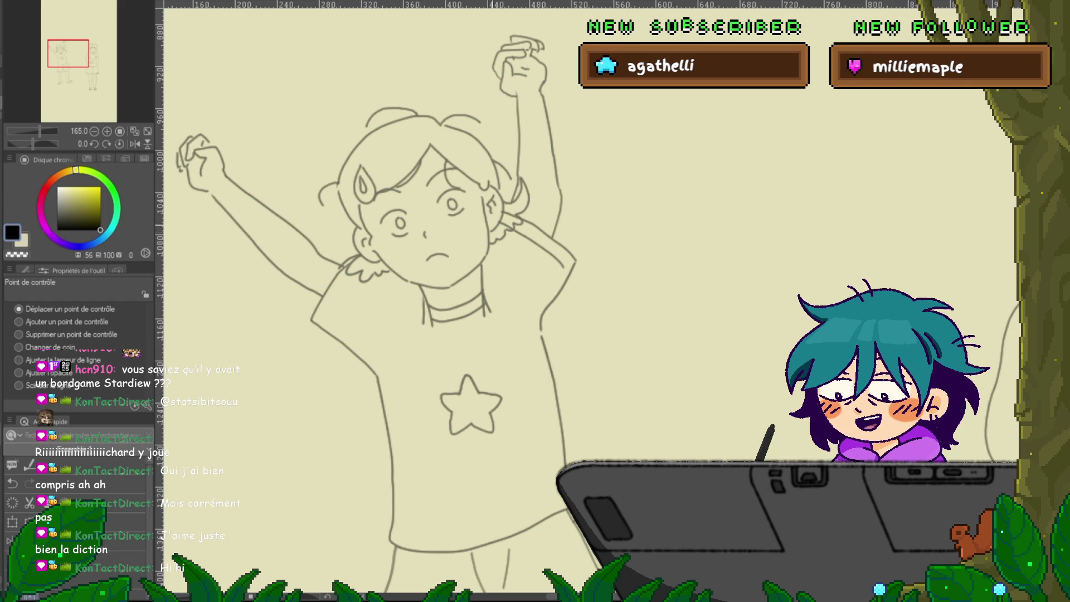
{"action": "key", "text": "h"}
{"action": "key", "text": "h"}
{"action": "key", "text": "h"}
{"action": "key", "text": "h"}
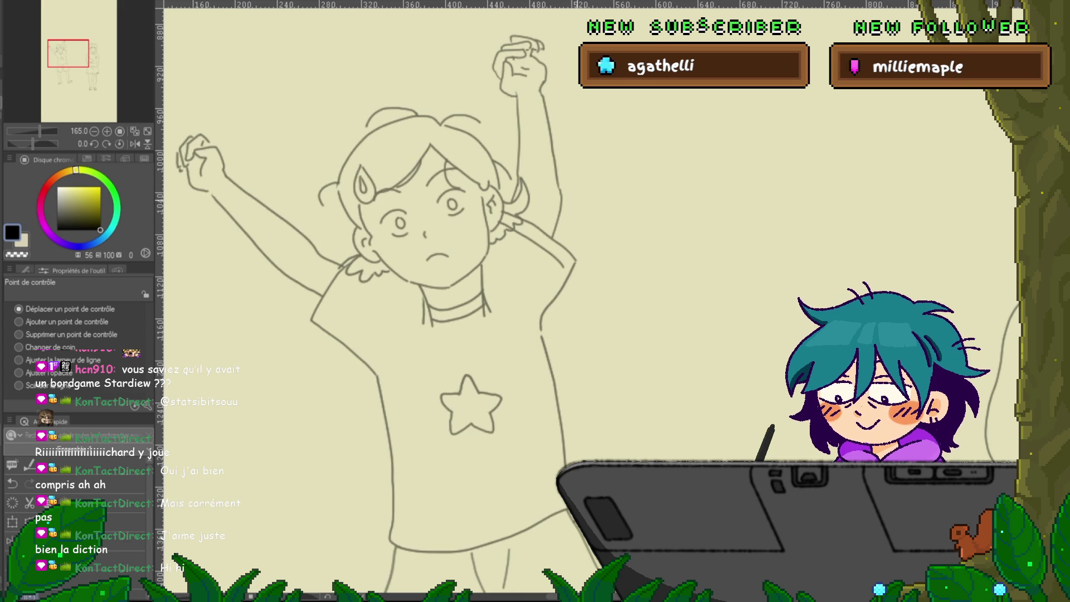
{"action": "key", "text": "h"}
{"action": "key", "text": "h"}
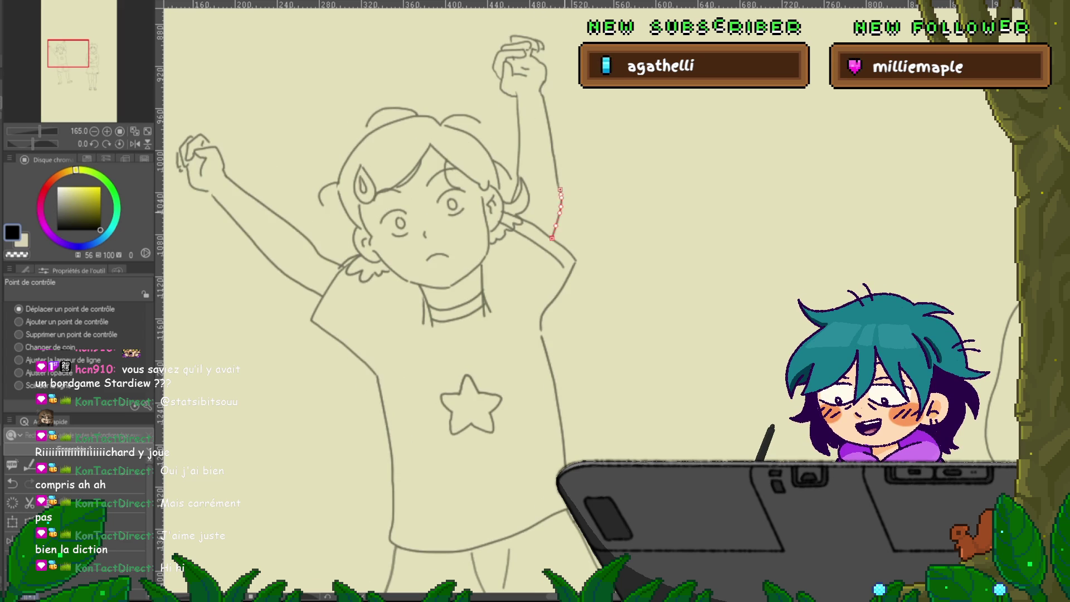
{"action": "left_click", "coordinate": [19, 335]}
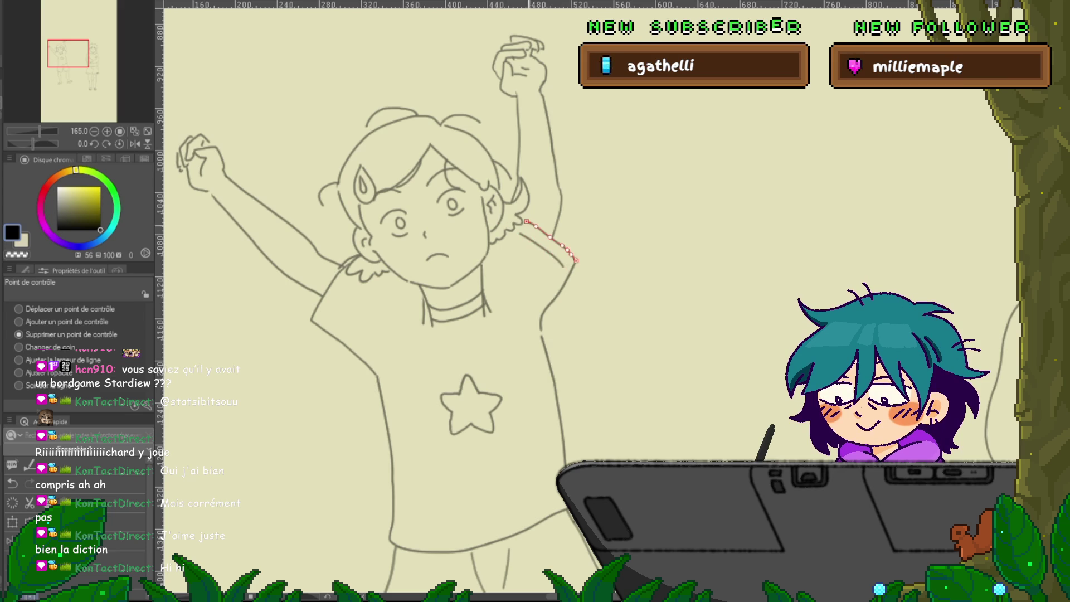
{"action": "left_click", "coordinate": [19, 309]}
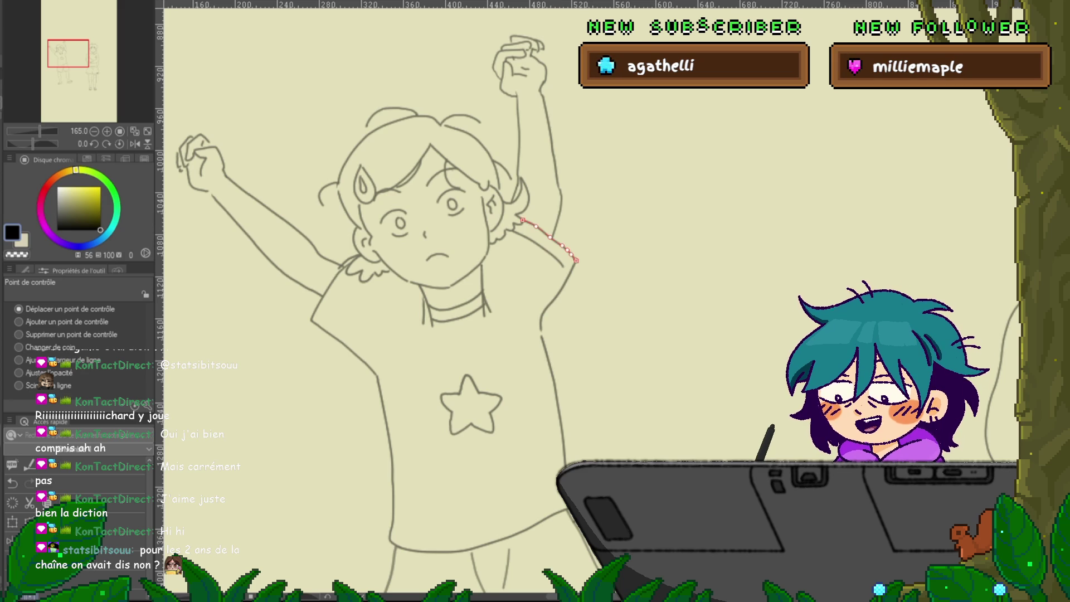
{"action": "key", "text": "ctrl+d"}
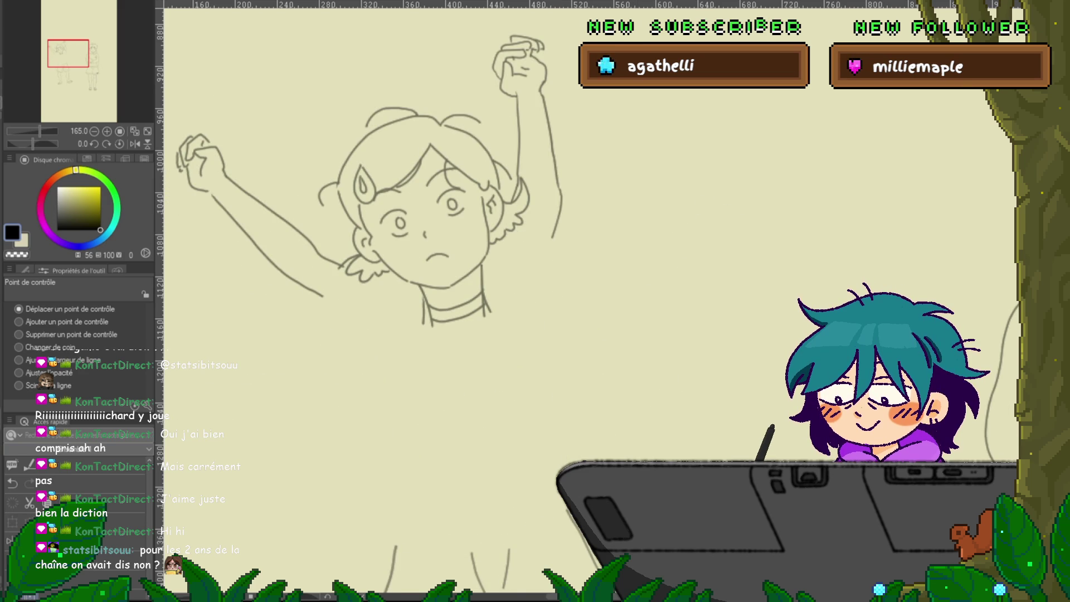
Pick the left arm's inner sleeve line with the Control Point tool, then step to the arms-out frame.
{"action": "key", "text": "p"}
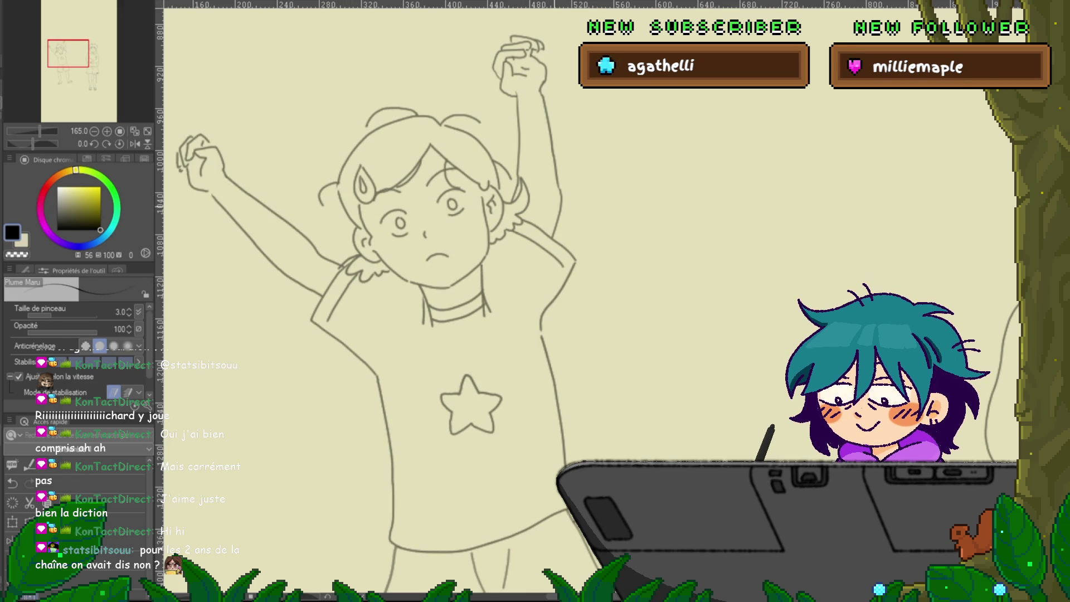
{"action": "key", "text": "y"}
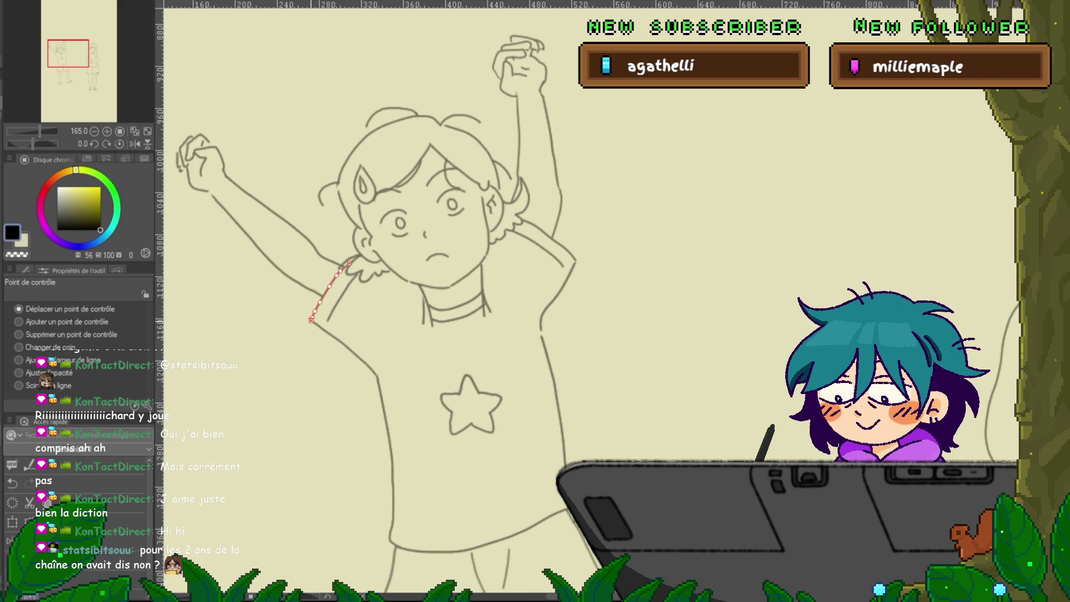
{"action": "left_click", "coordinate": [343, 297]}
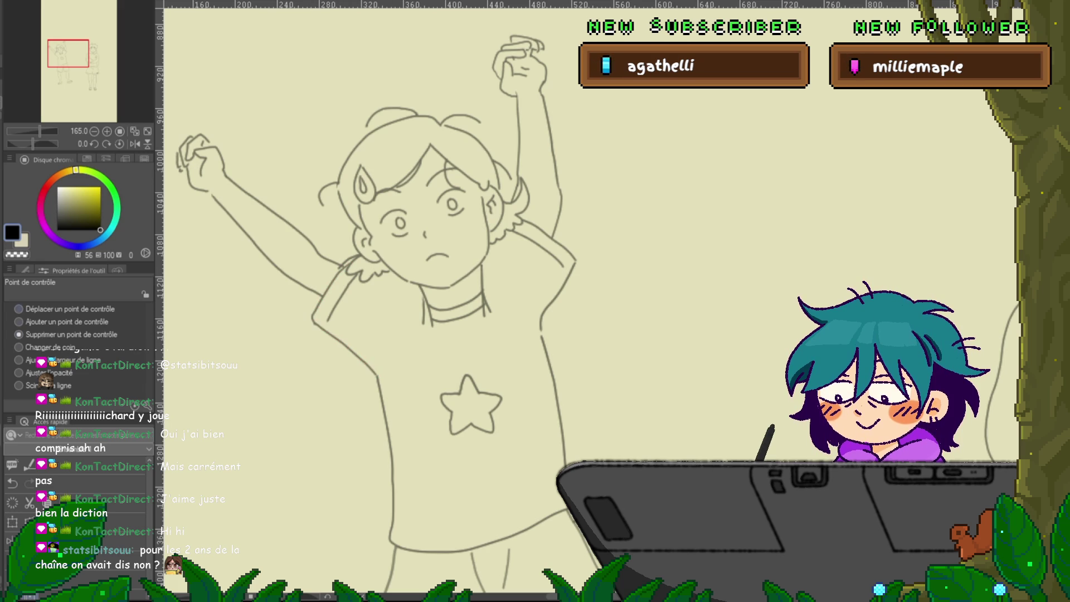
{"action": "left_click", "coordinate": [18, 309]}
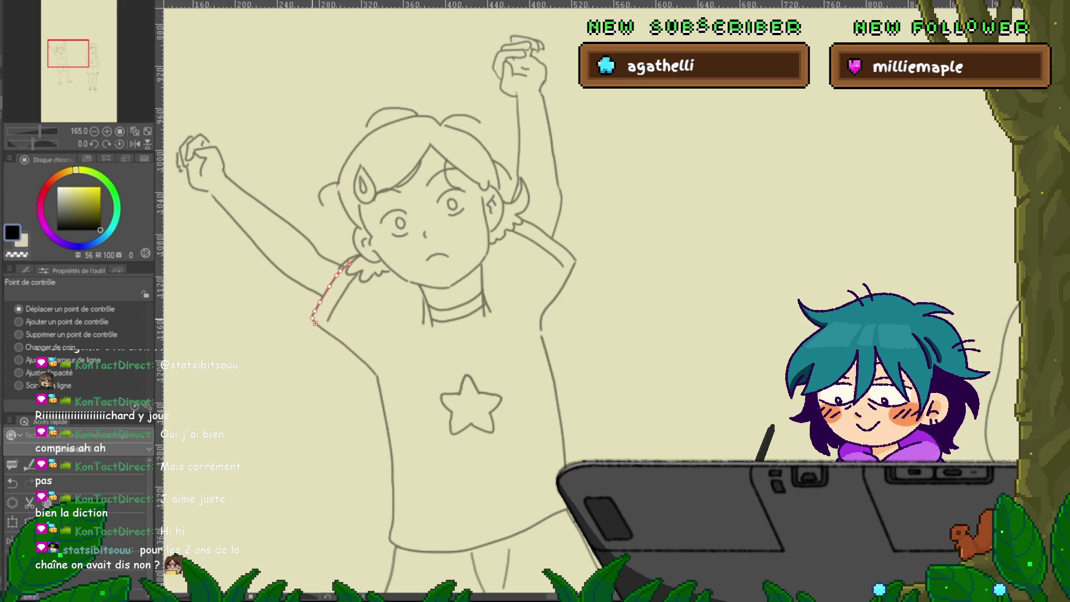
{"action": "key", "text": "Return"}
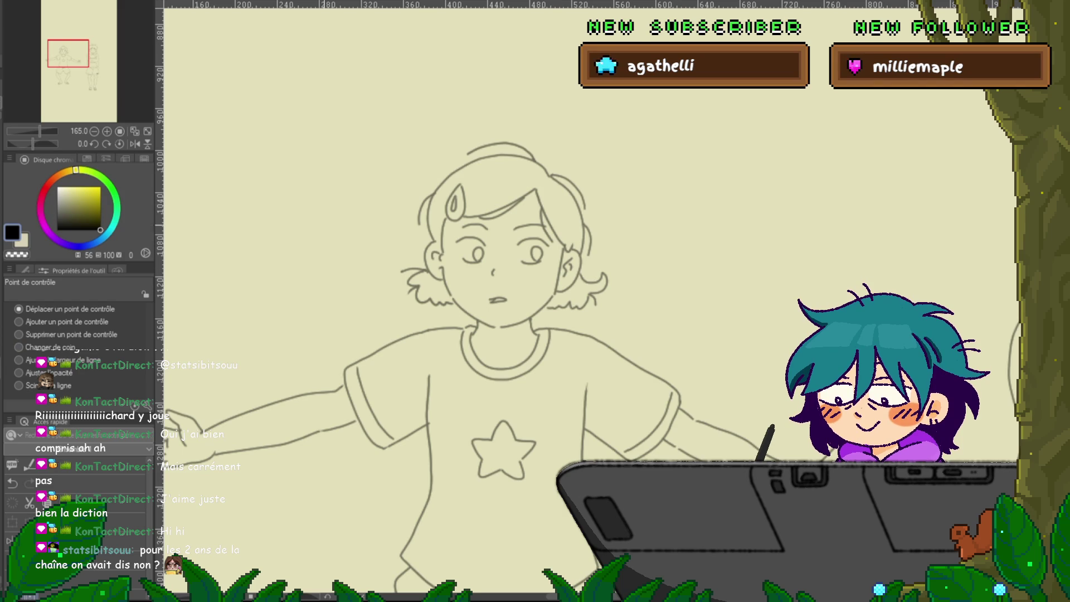
Select the hair line on the right of the head, flipping between neighbouring poses to compare.
{"action": "left_click", "coordinate": [427, 259]}
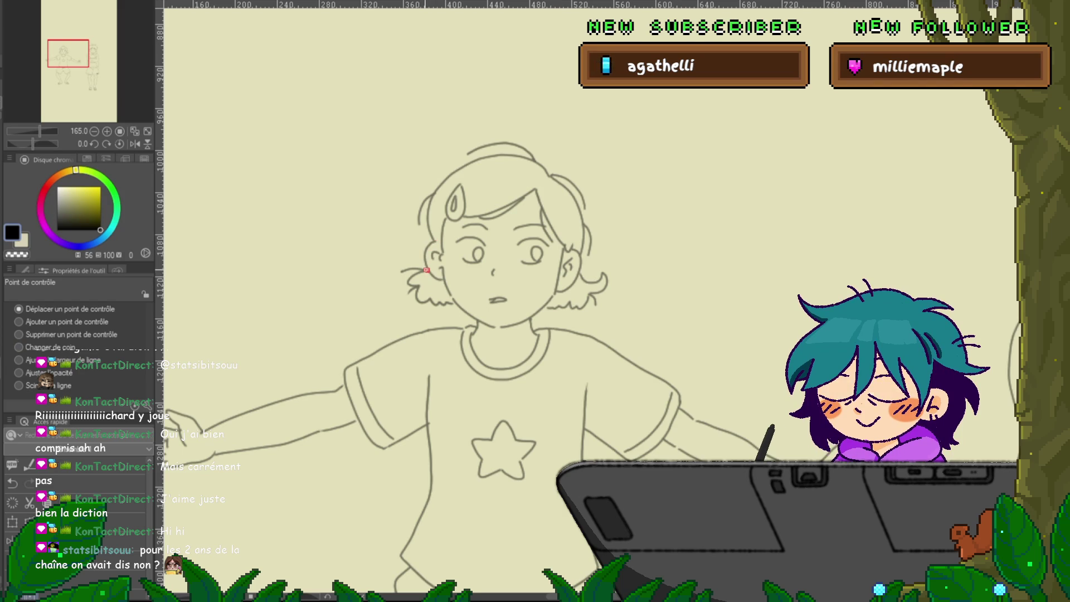
{"action": "left_click", "coordinate": [532, 239]}
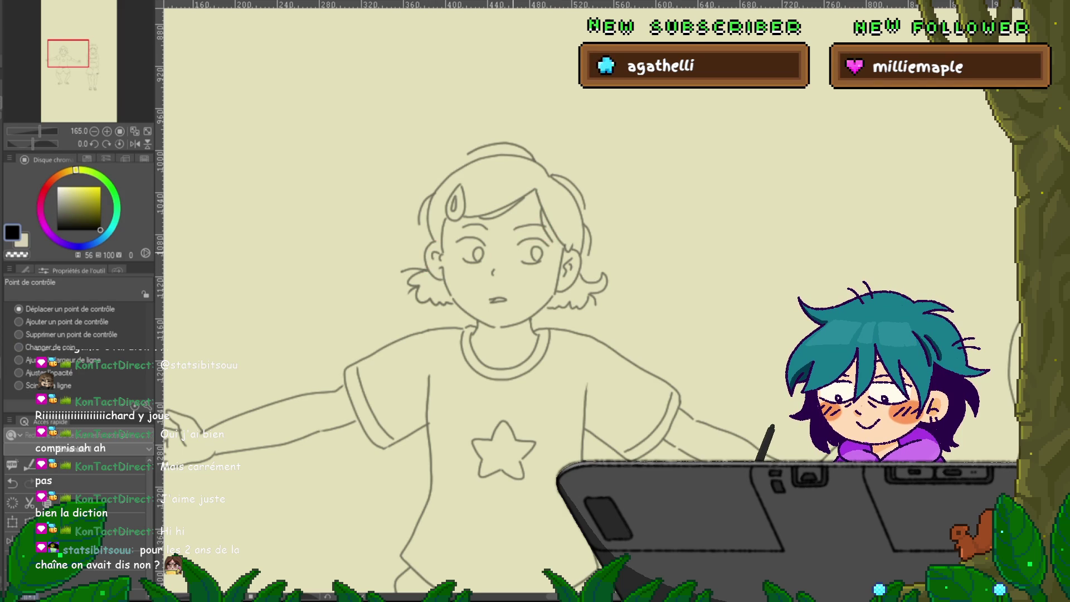
{"action": "key", "text": "Right"}
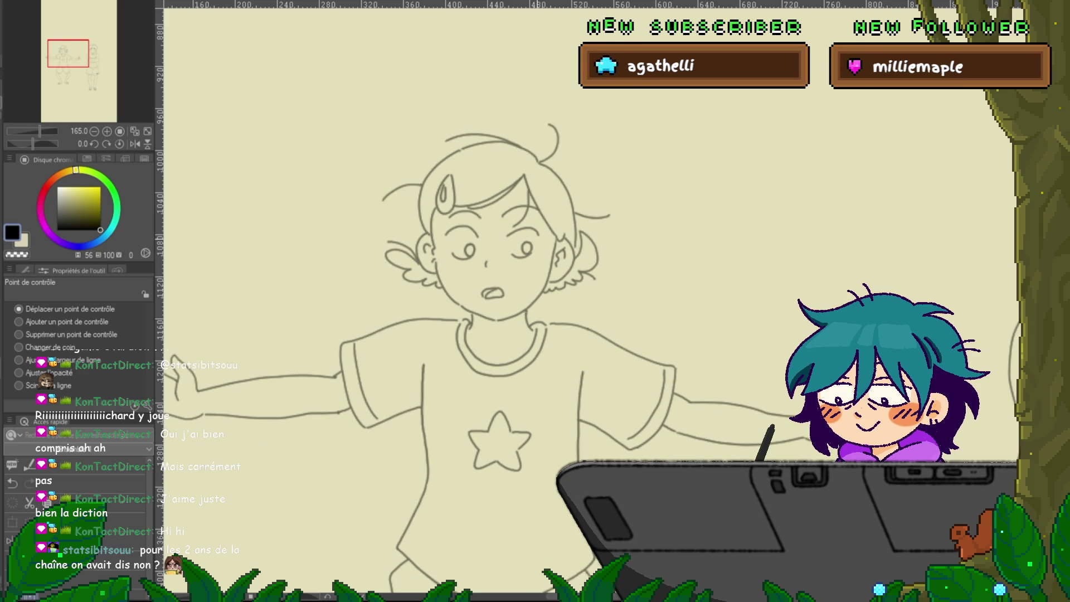
{"action": "key", "text": "Left"}
{"action": "key", "text": "Right"}
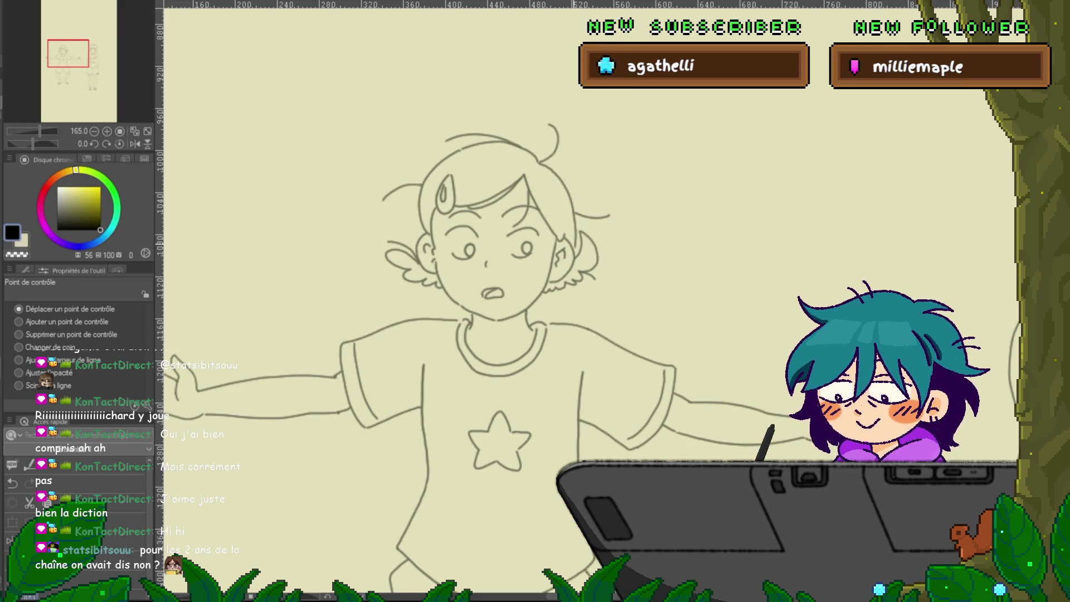
{"action": "left_click", "coordinate": [572, 206]}
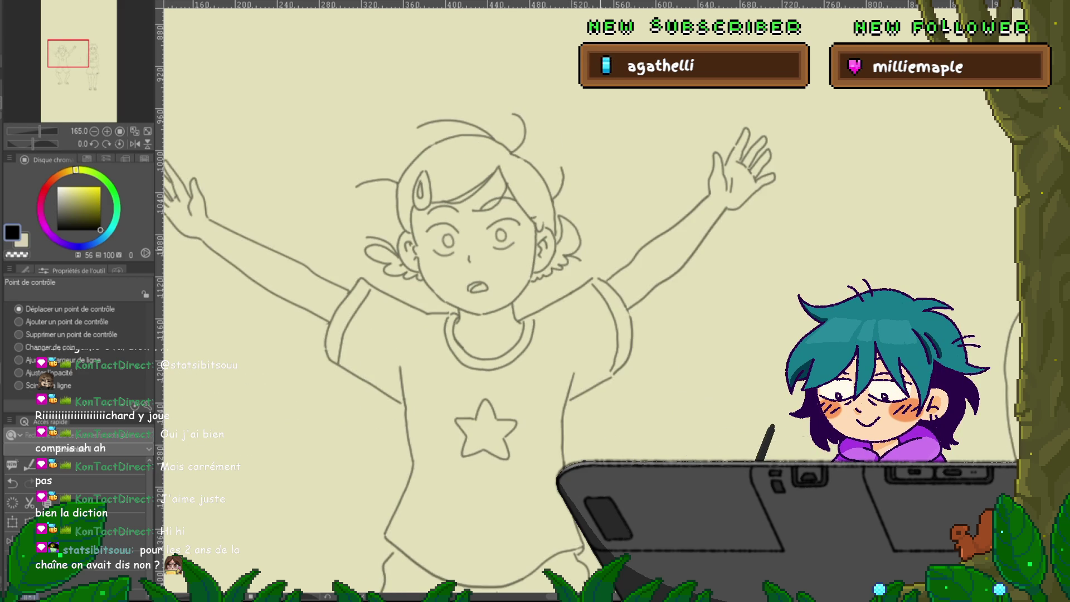
{"action": "key", "text": "Right"}
{"action": "key", "text": "Left"}
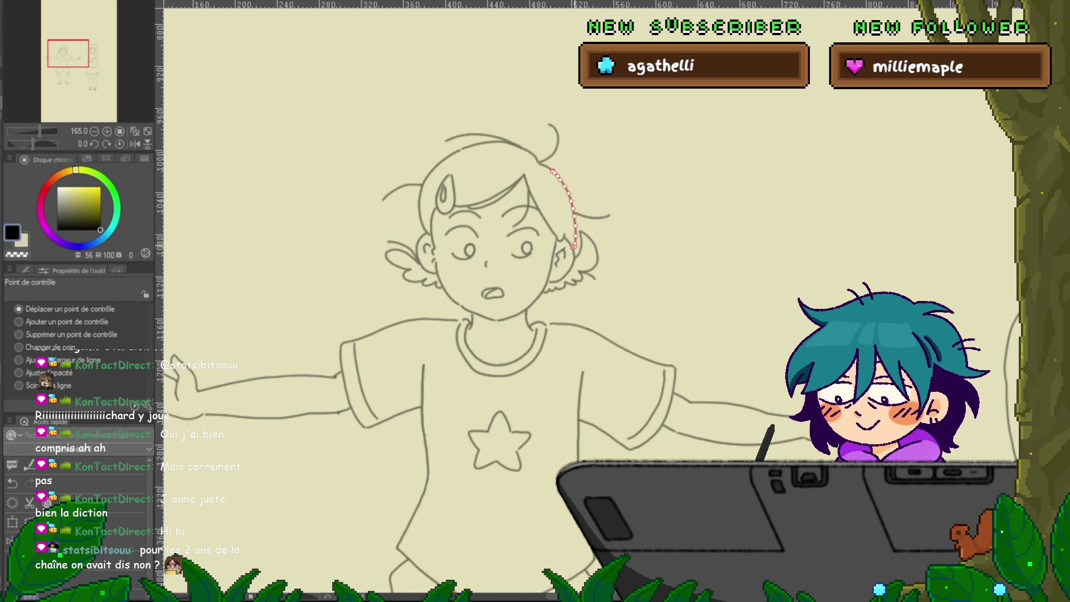
Pull the hair strand's lower end slightly left and compare it against the arms-raised pose.
{"action": "left_click_drag", "start_coordinate": [575, 246], "coordinate": [572, 246]}
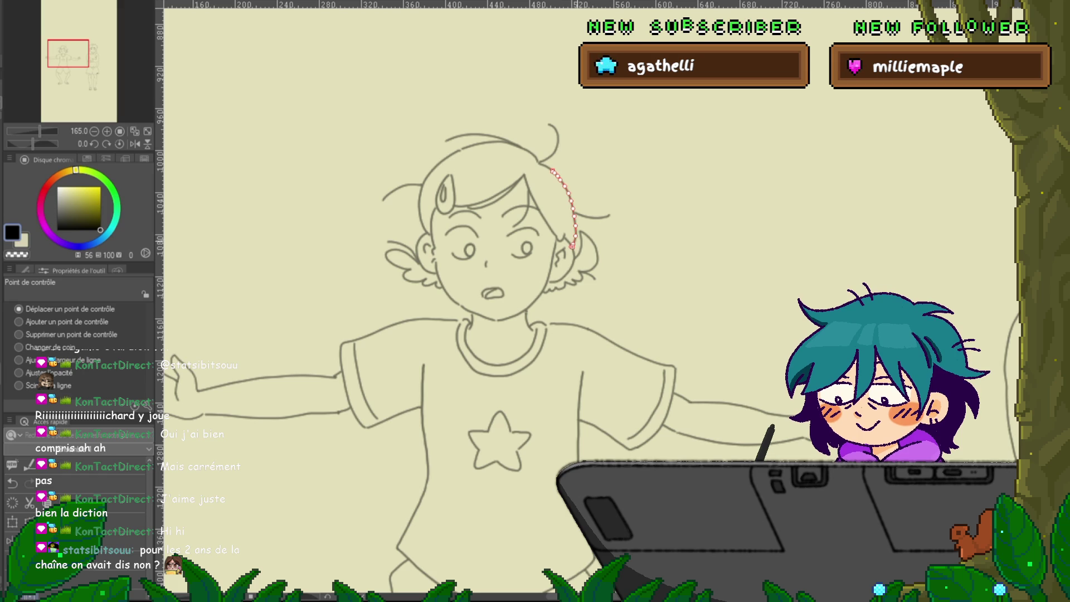
{"action": "key", "text": "Right"}
{"action": "key", "text": "Left"}
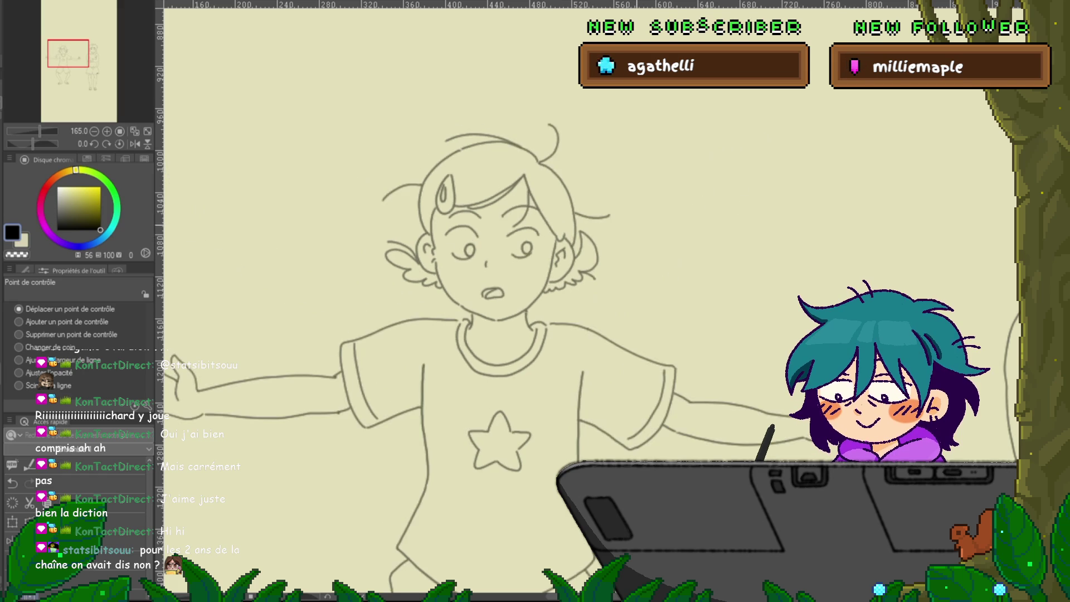
{"action": "key", "text": "Right"}
{"action": "key", "text": "Left"}
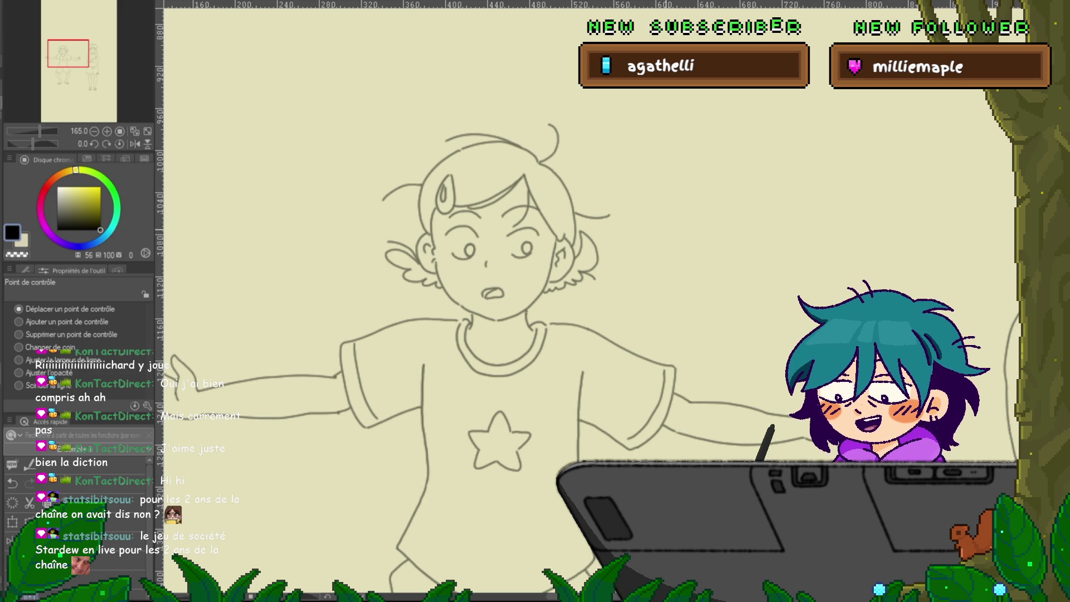
{"action": "key", "text": "Right"}
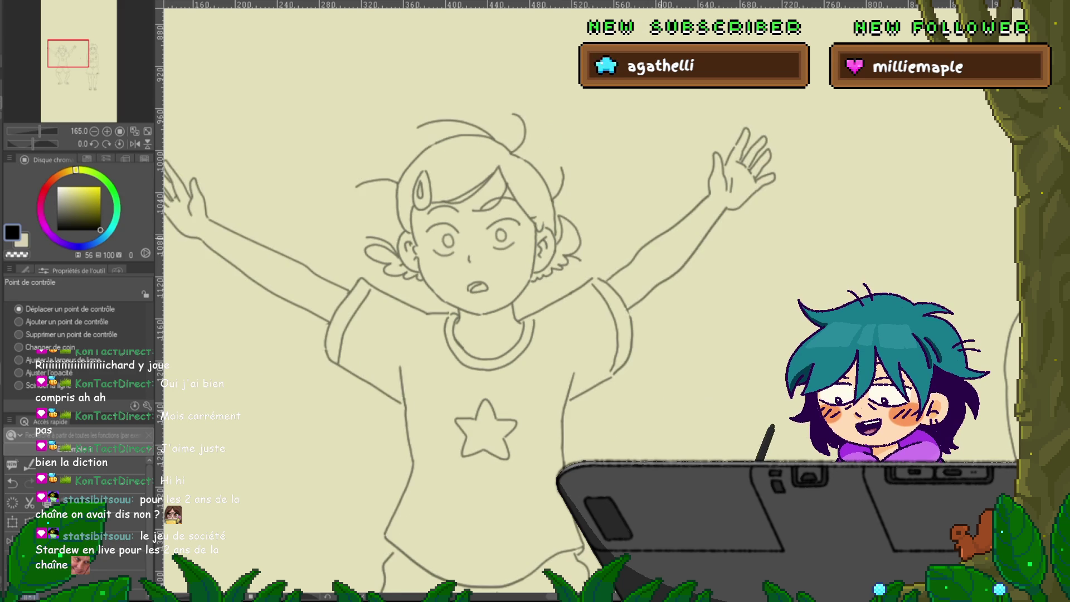
Tidy the ear line with Delete and Move control point, comparing against the fists-up frame.
{"action": "key", "text": "Left"}
{"action": "key", "text": "Right"}
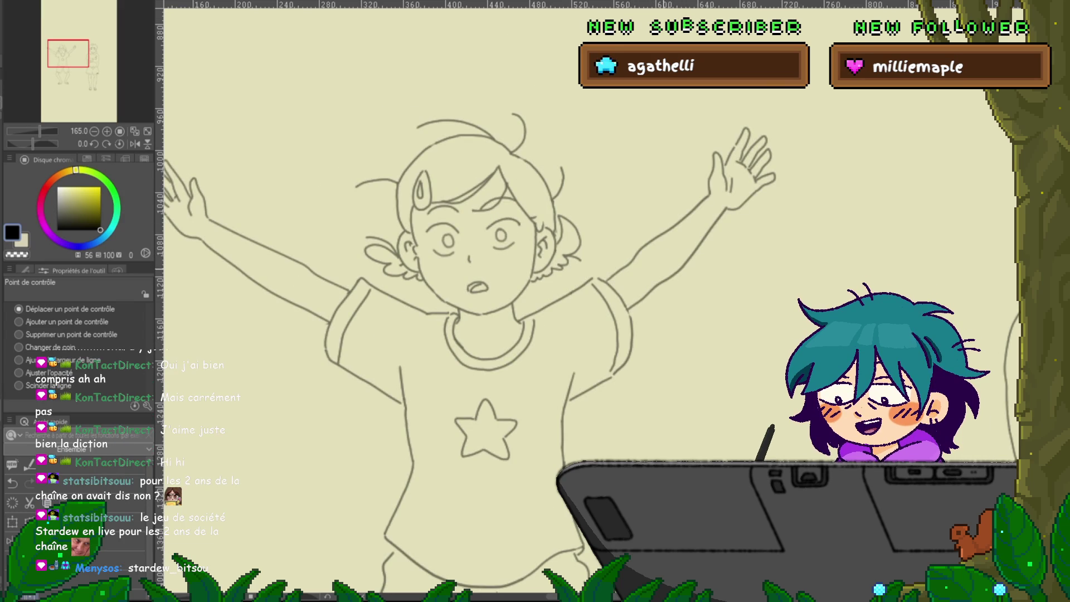
{"action": "left_click", "coordinate": [18, 335]}
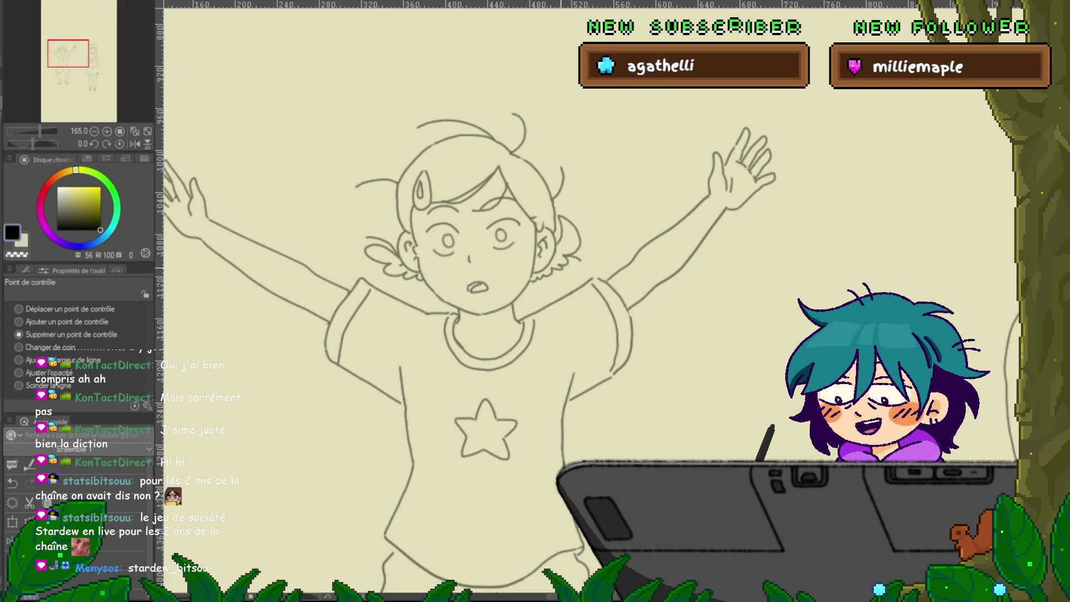
{"action": "left_click", "coordinate": [18, 309]}
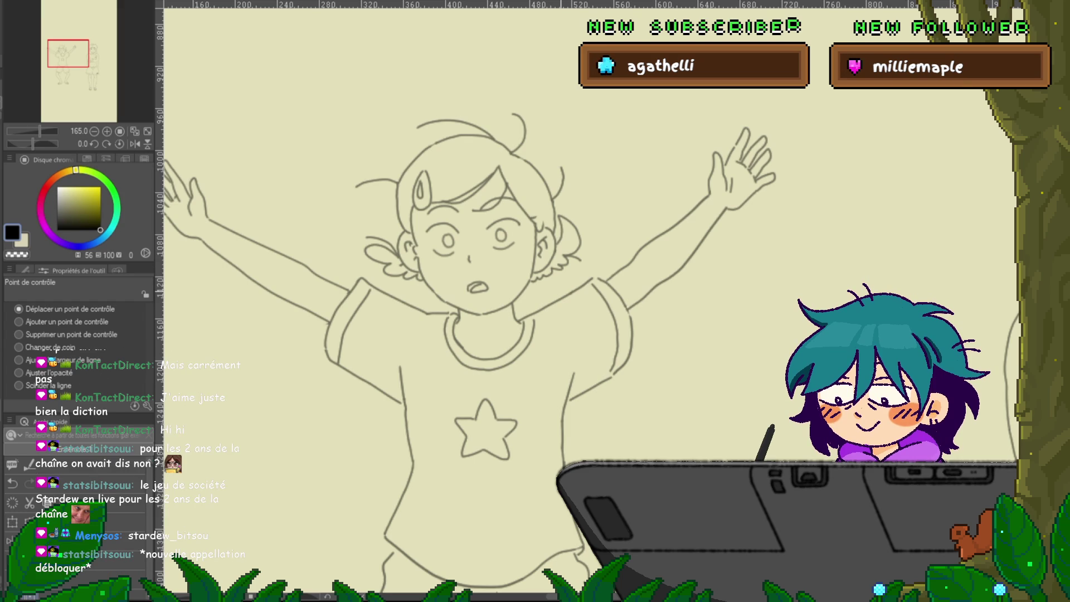
{"action": "key", "text": "Right"}
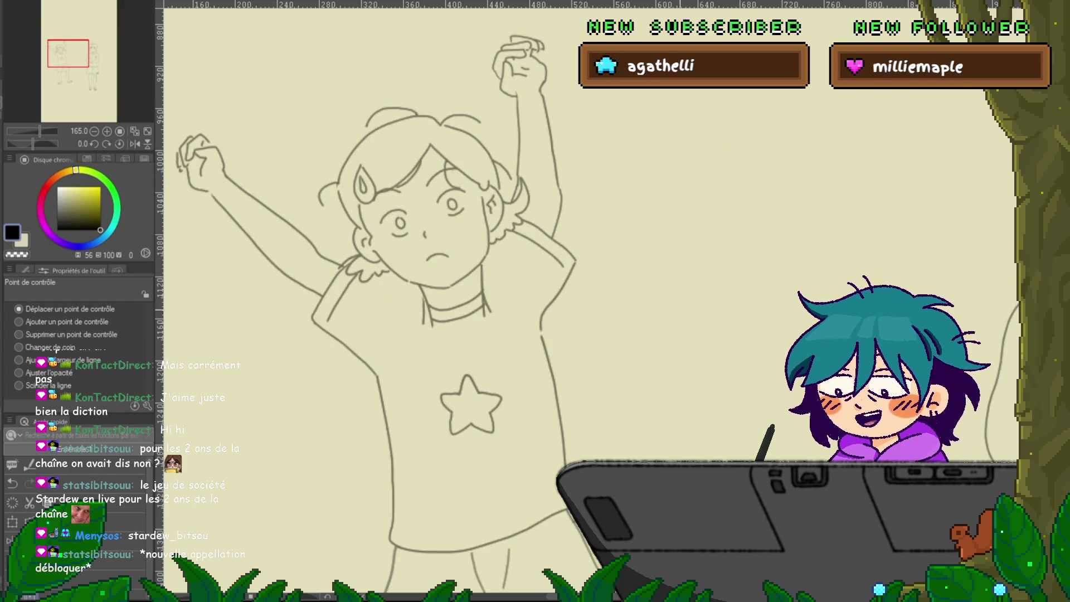
{"action": "key", "text": "Left"}
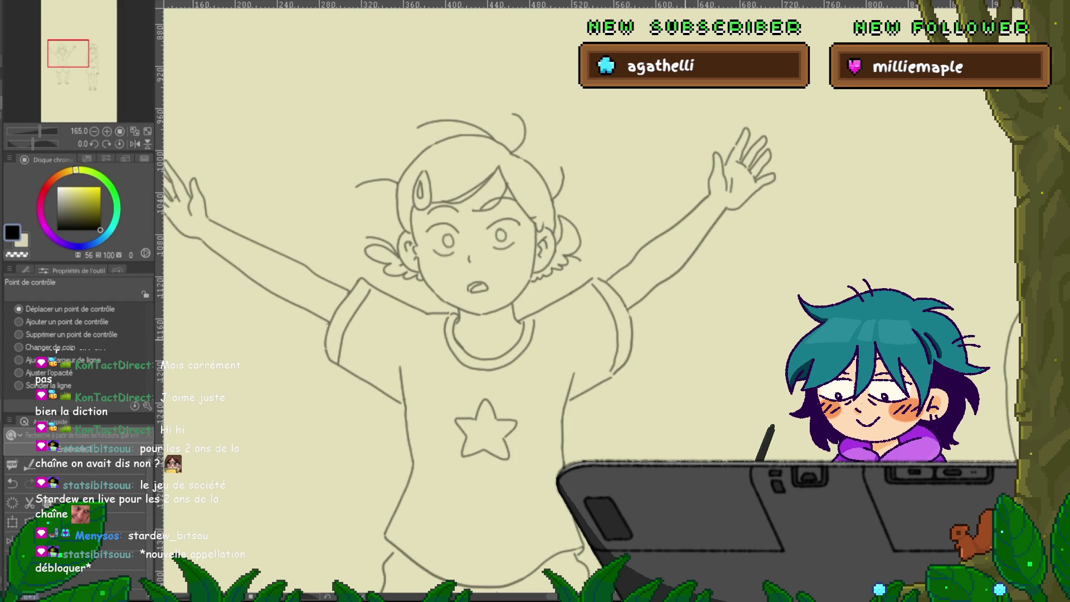
{"action": "key", "text": "Right"}
{"action": "key", "text": "Left"}
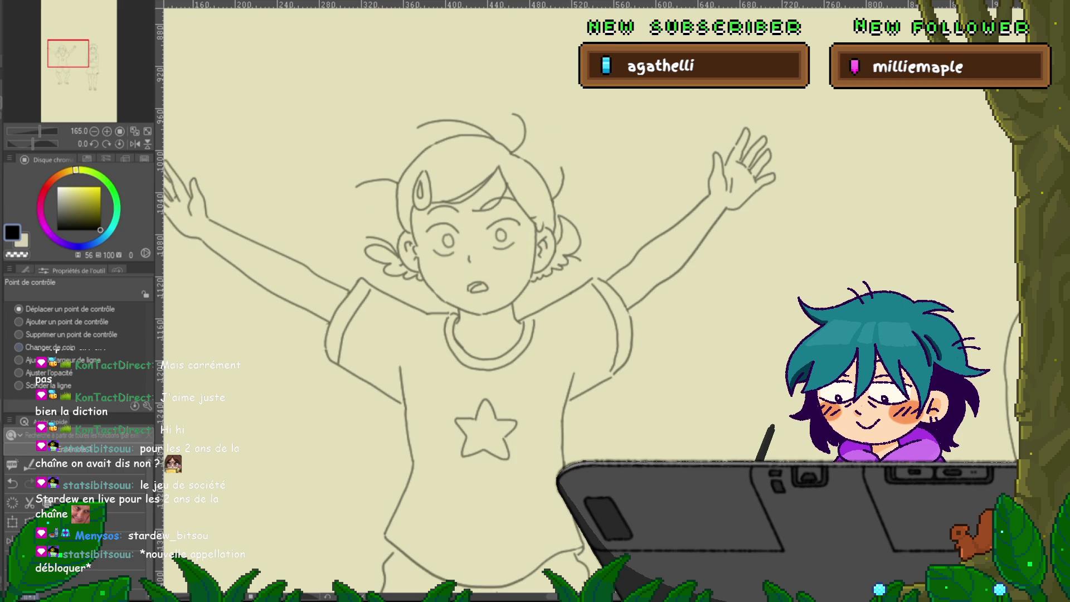
{"action": "left_click", "coordinate": [19, 335]}
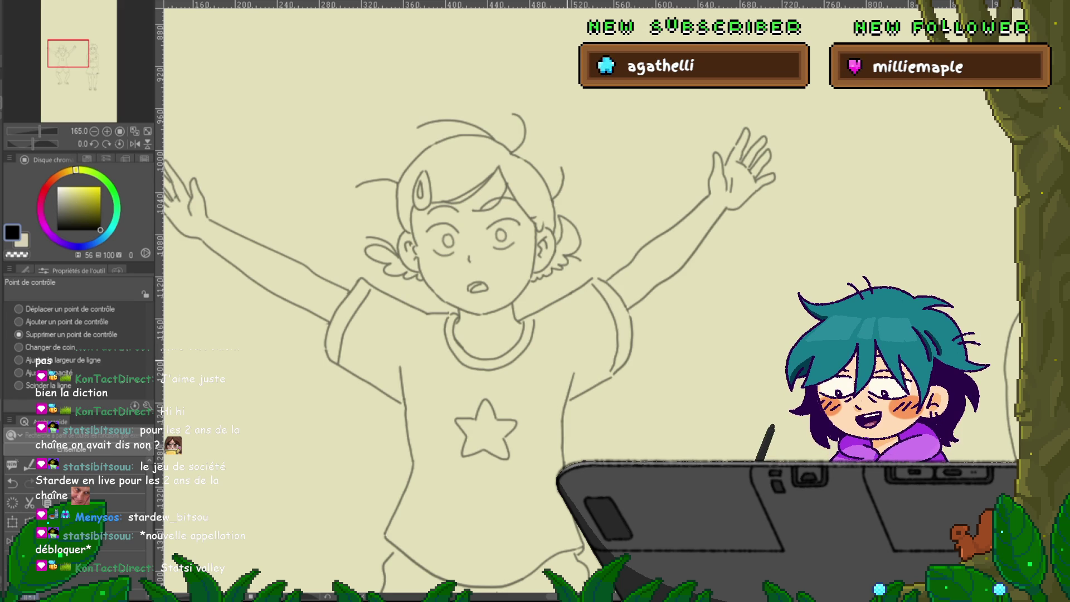
{"action": "key", "text": "p"}
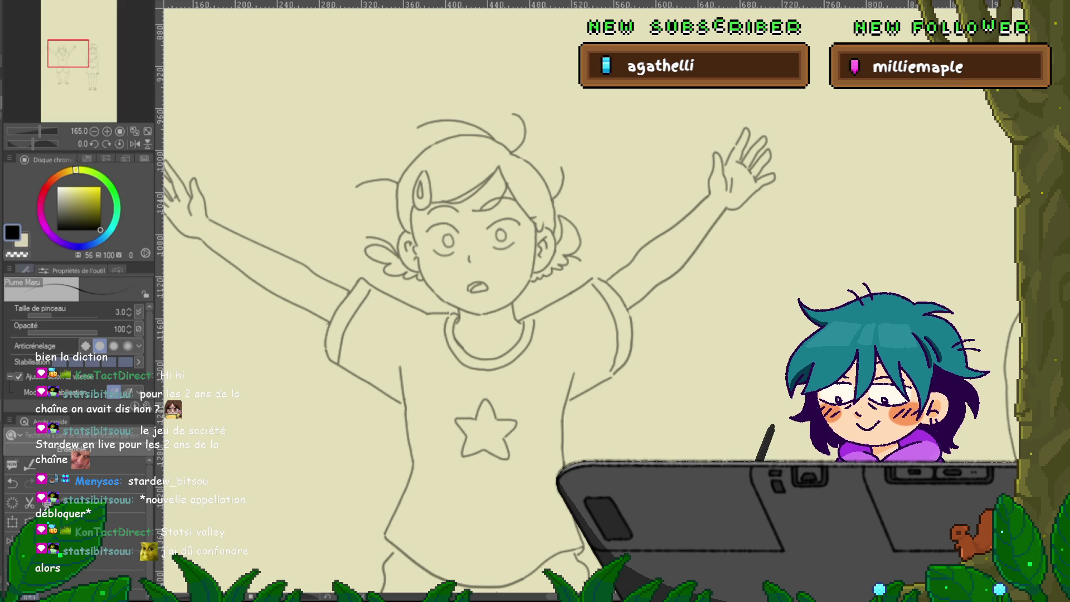
Delete a surplus control point on the left sleeve line, then select the hair curve beside the right ear.
{"action": "key", "text": "y"}
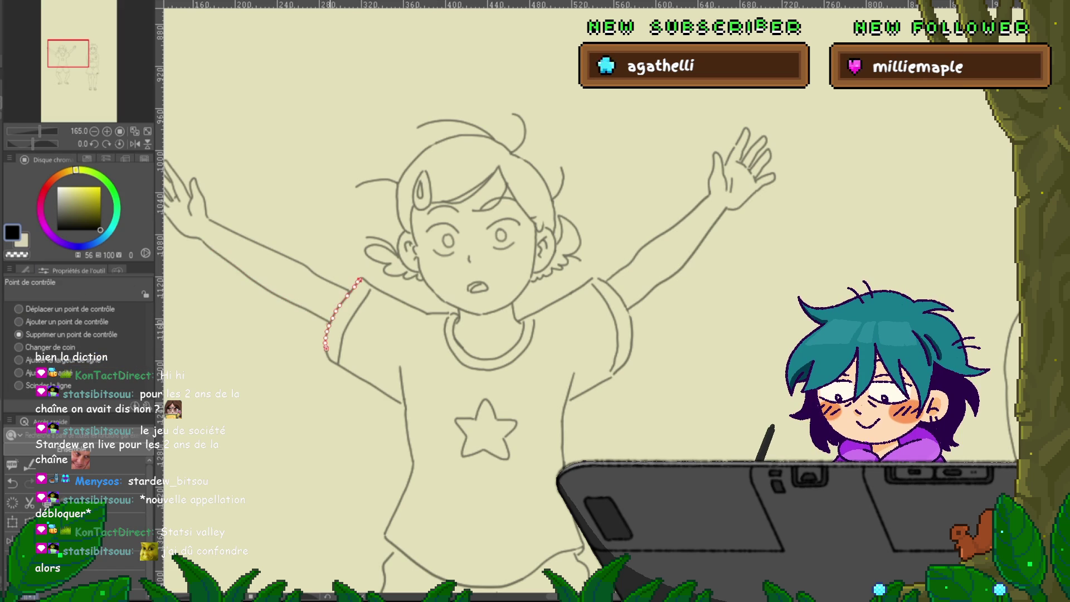
{"action": "left_click", "coordinate": [329, 322]}
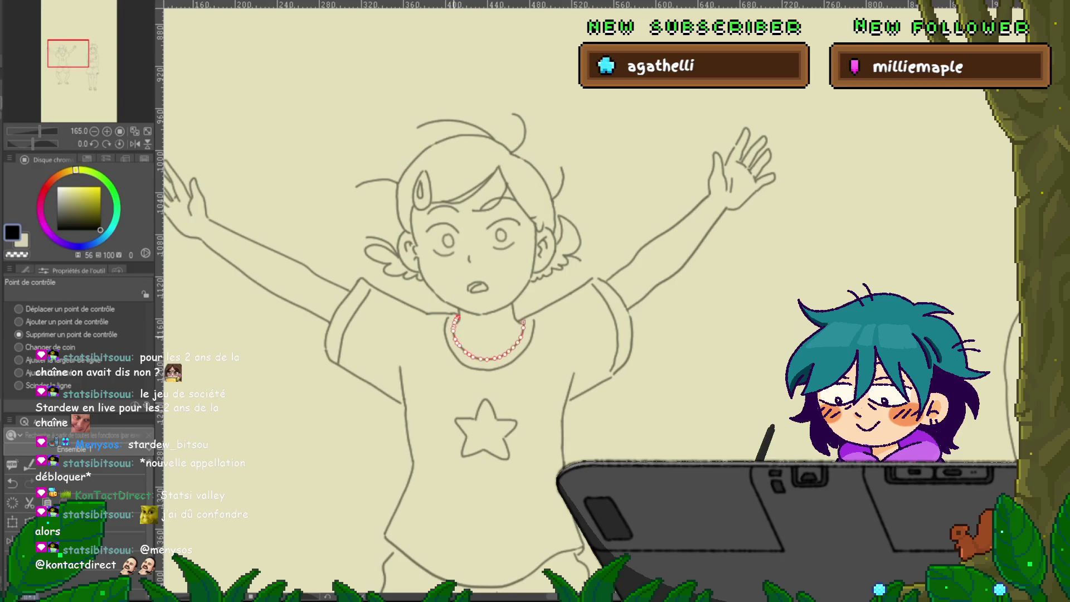
{"action": "left_click", "coordinate": [18, 309]}
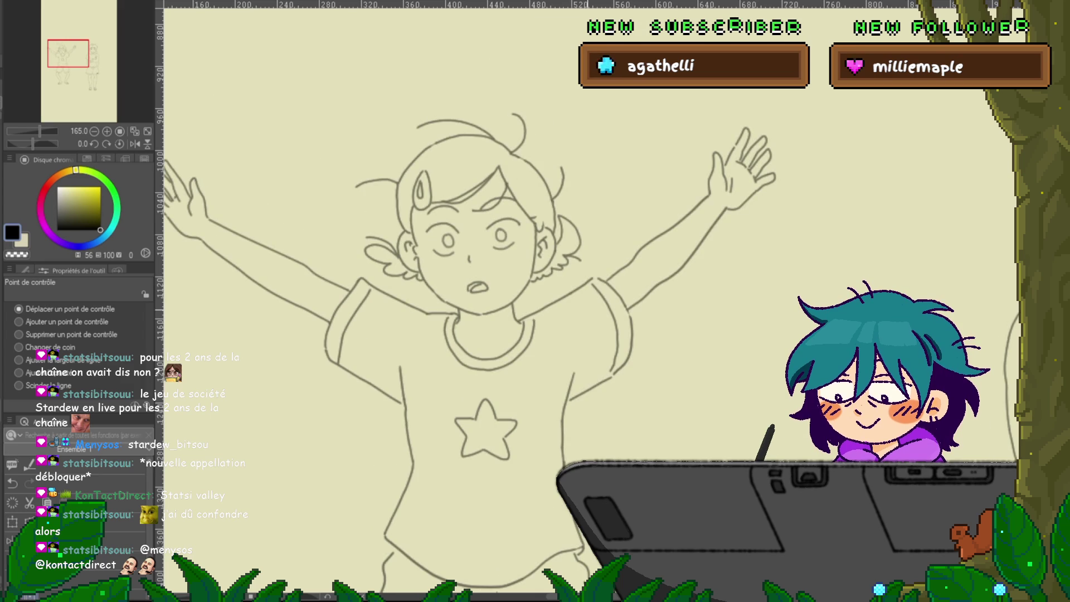
{"action": "left_click", "coordinate": [18, 334]}
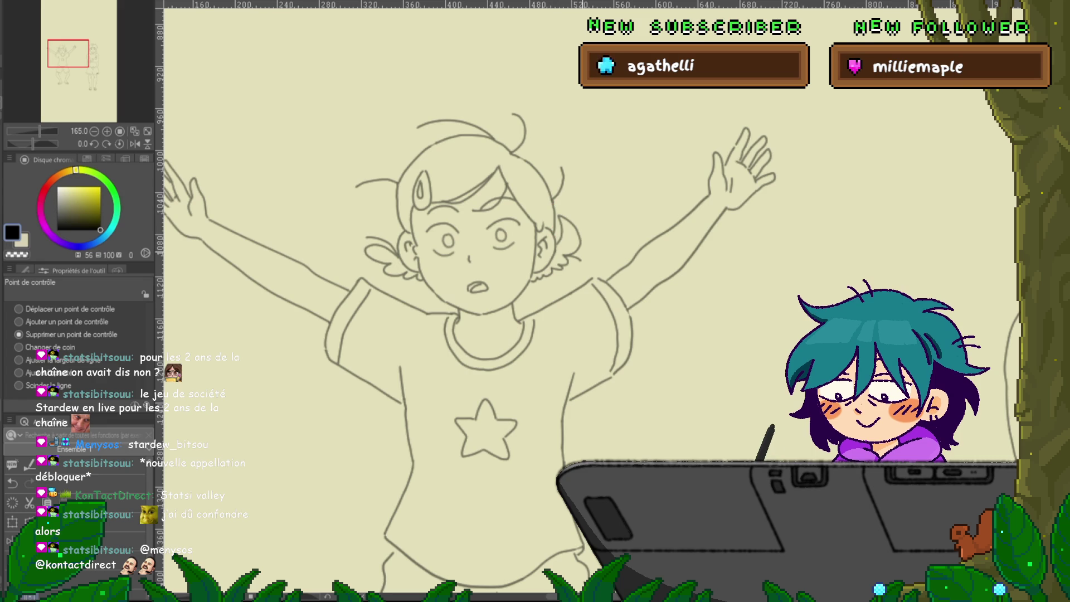
{"action": "left_click", "coordinate": [554, 218]}
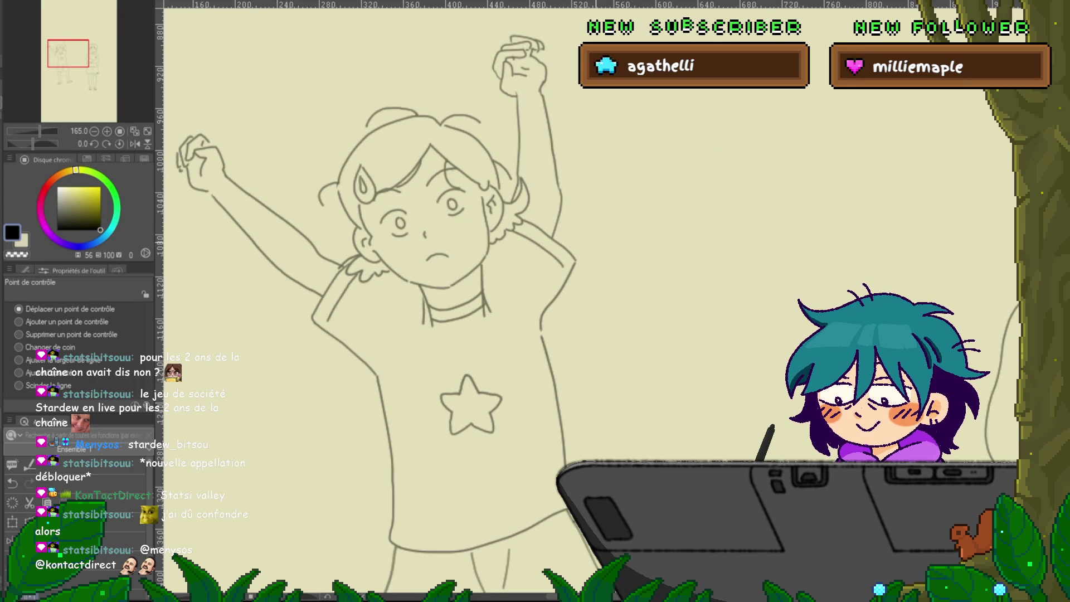
Reshape the hair line at the top of the head by dragging one of its points.
{"action": "left_click", "coordinate": [569, 237]}
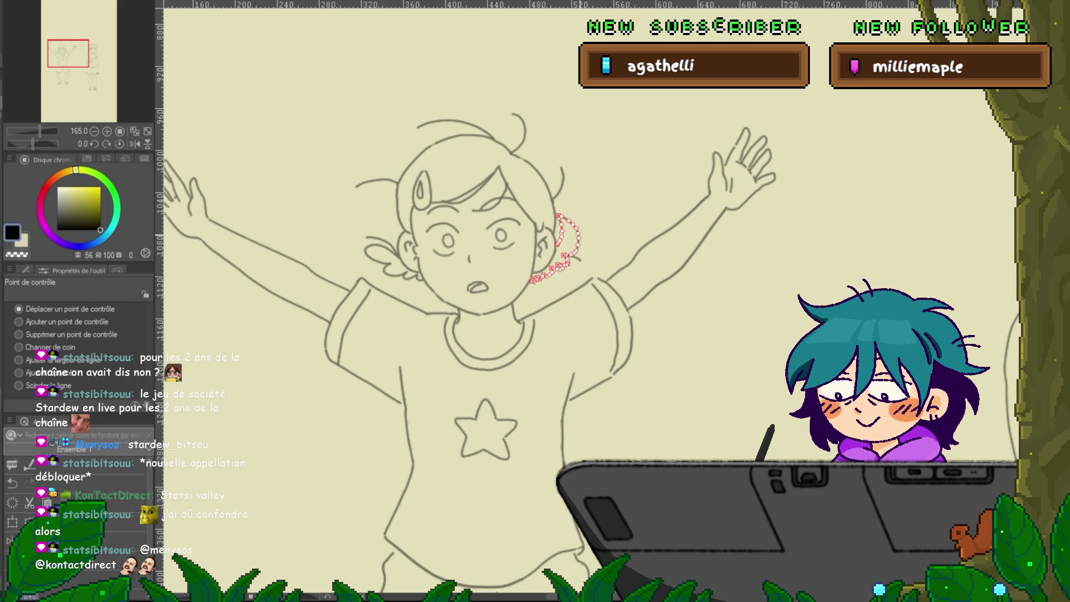
{"action": "key", "text": "Escape"}
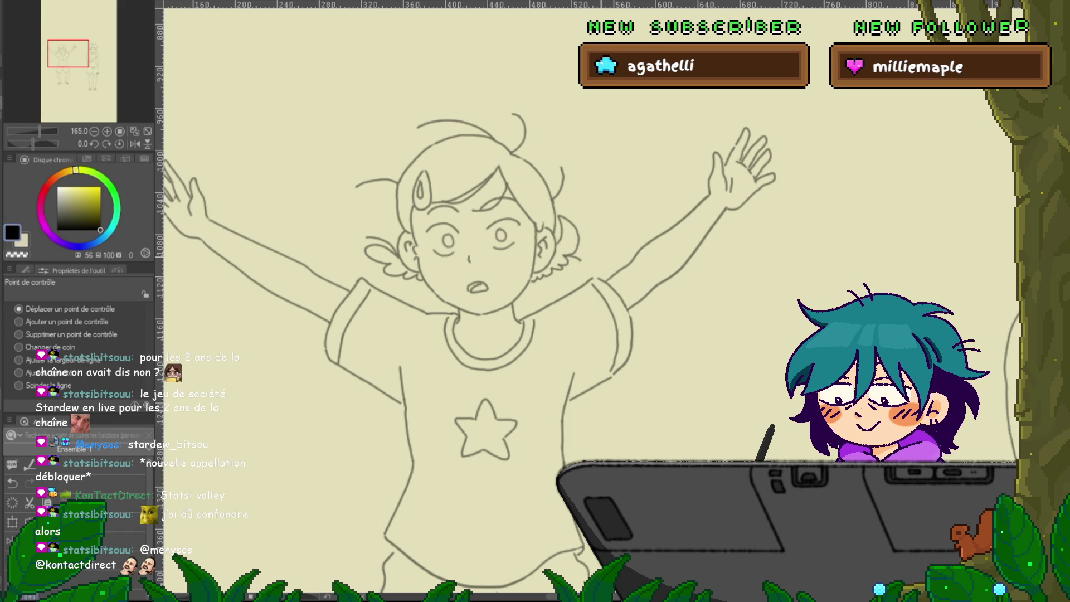
{"action": "left_click", "coordinate": [415, 161]}
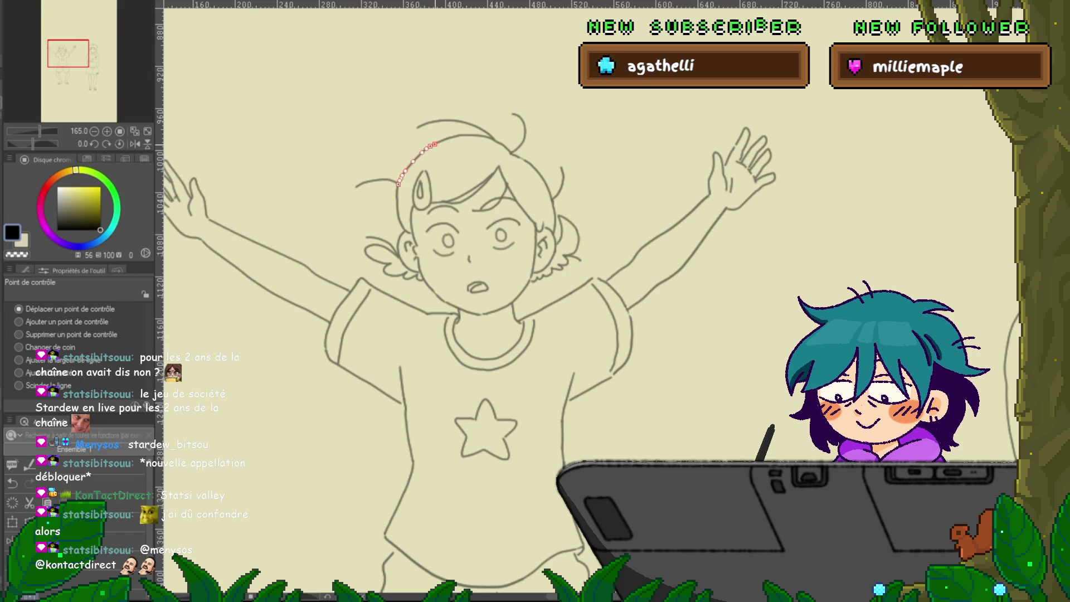
{"action": "left_click", "coordinate": [474, 136]}
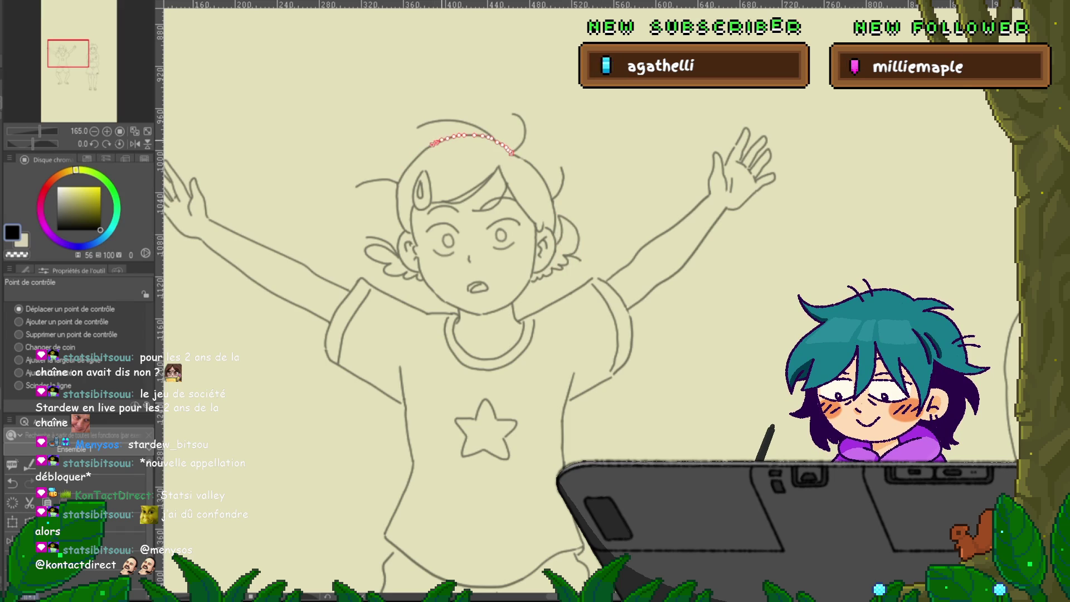
{"action": "key", "text": "Escape"}
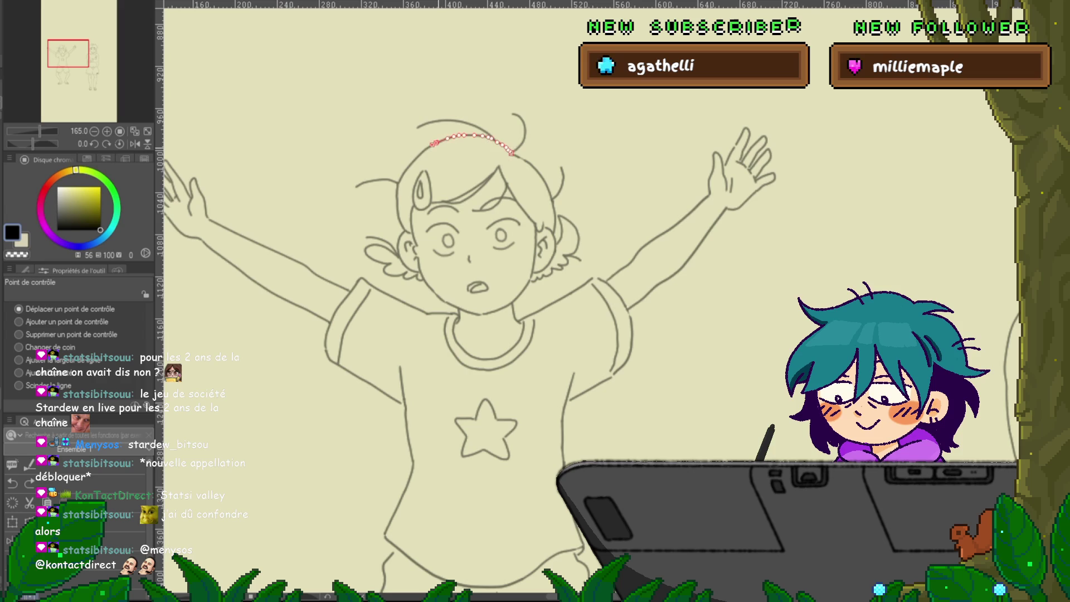
{"action": "key", "text": "Escape"}
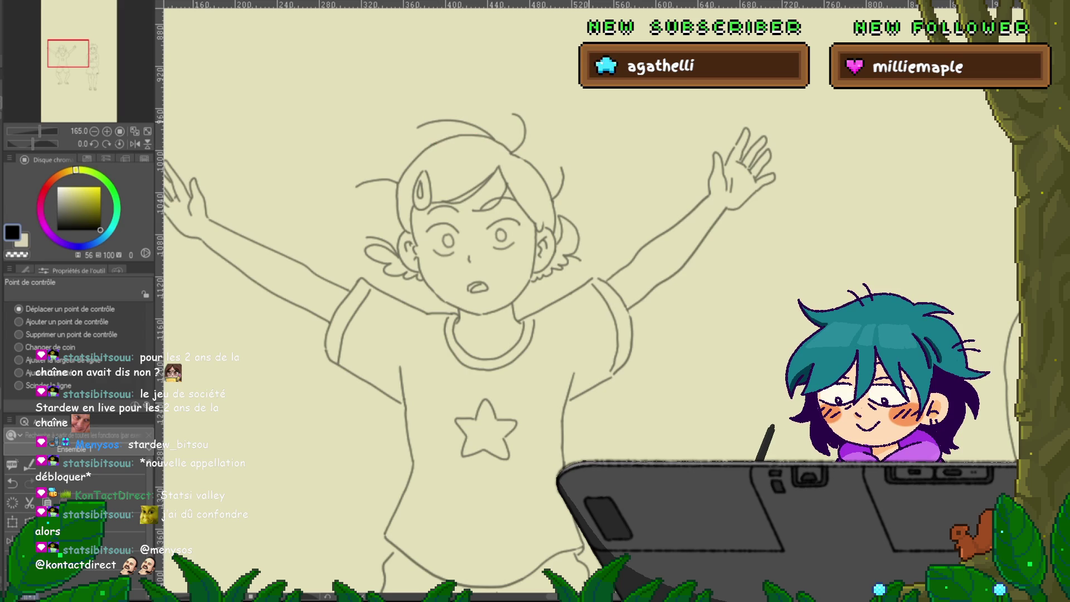
{"action": "mouse_move", "coordinate": [524, 158]}
{"action": "left_mouse_down"}
{"action": "mouse_move", "coordinate": [537, 170]}
{"action": "mouse_move", "coordinate": [527, 162]}
{"action": "left_mouse_up"}
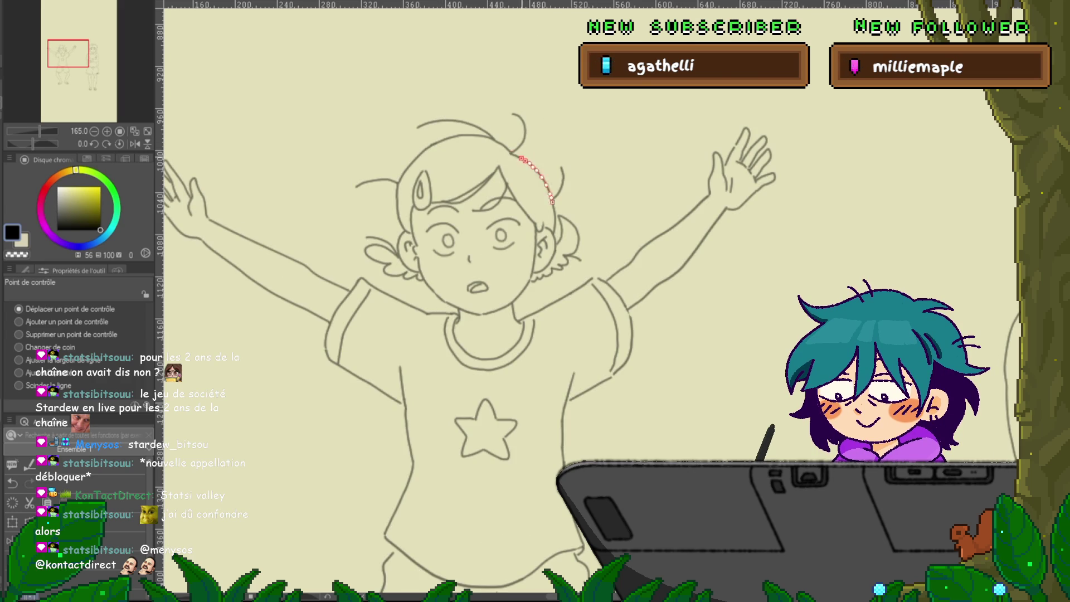
{"action": "key", "text": "Escape"}
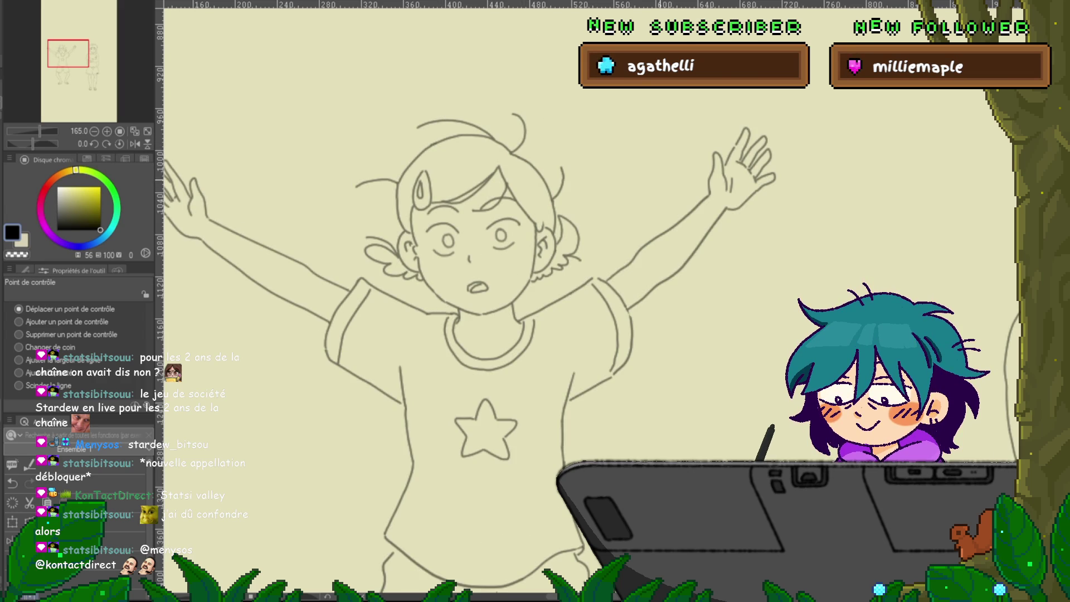
Delete the stray hair strand on top of the head and select another top hair line.
{"action": "left_click", "coordinate": [480, 143]}
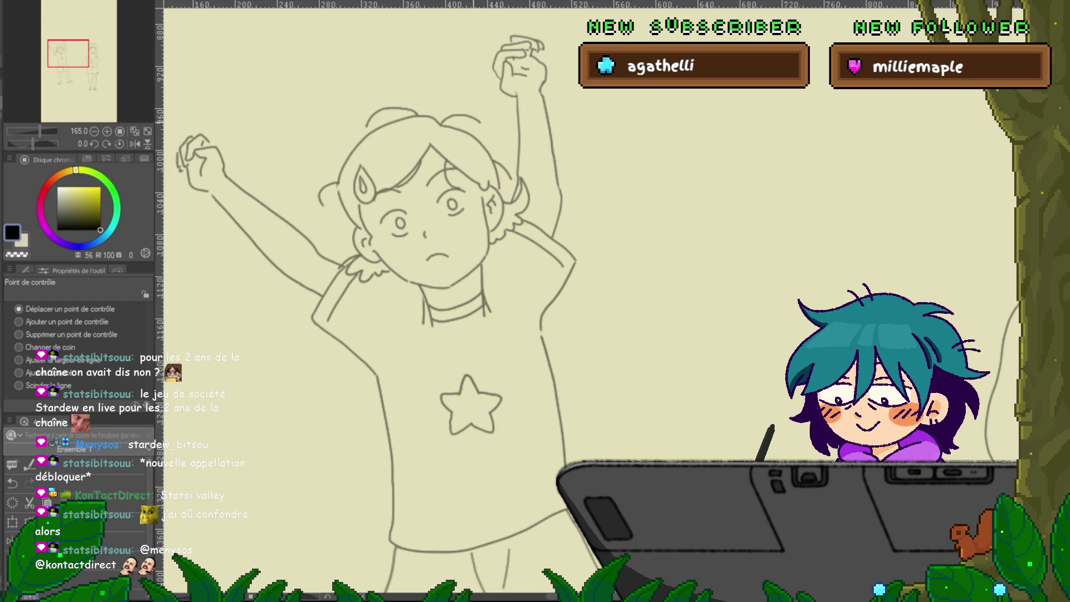
{"action": "key", "text": "Delete"}
{"action": "left_click", "coordinate": [392, 108]}
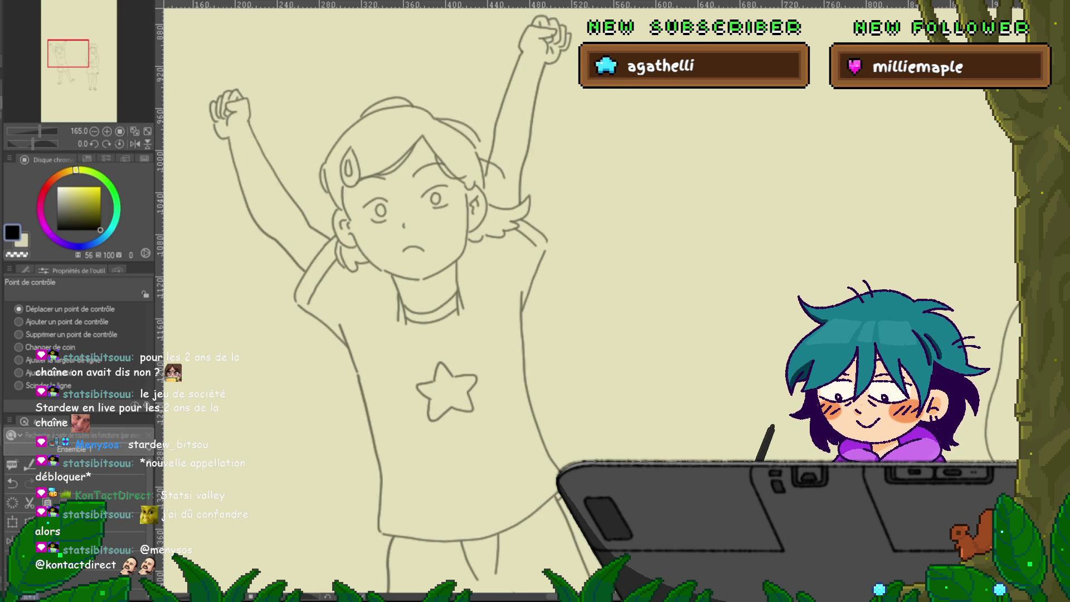
{"action": "key", "text": "p"}
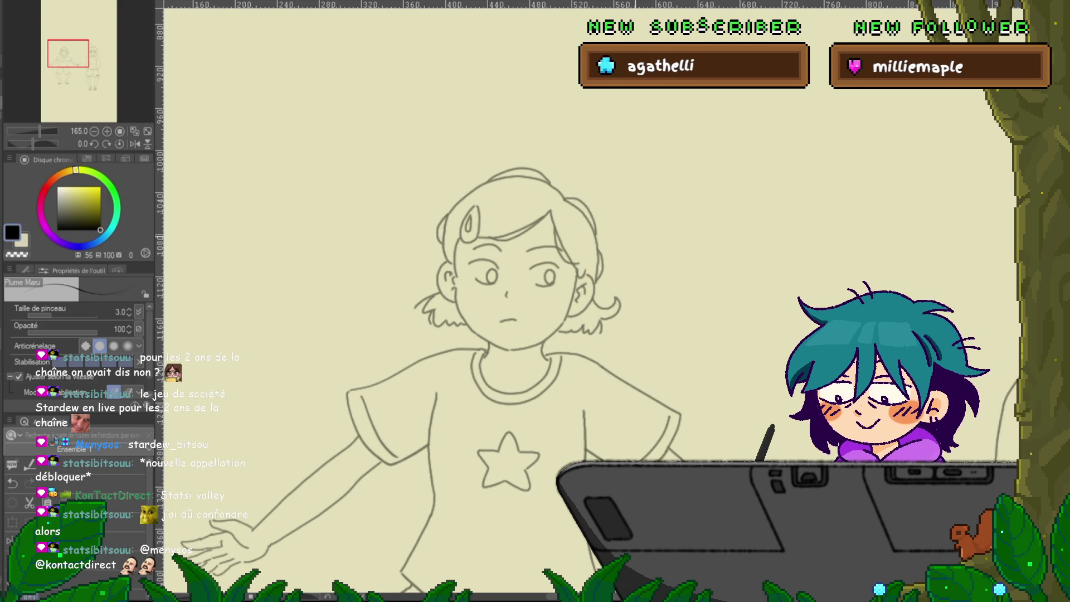
Return to the Control Point tool in Move control point mode and compare with the outstretched-arms pose.
{"action": "key", "text": "y"}
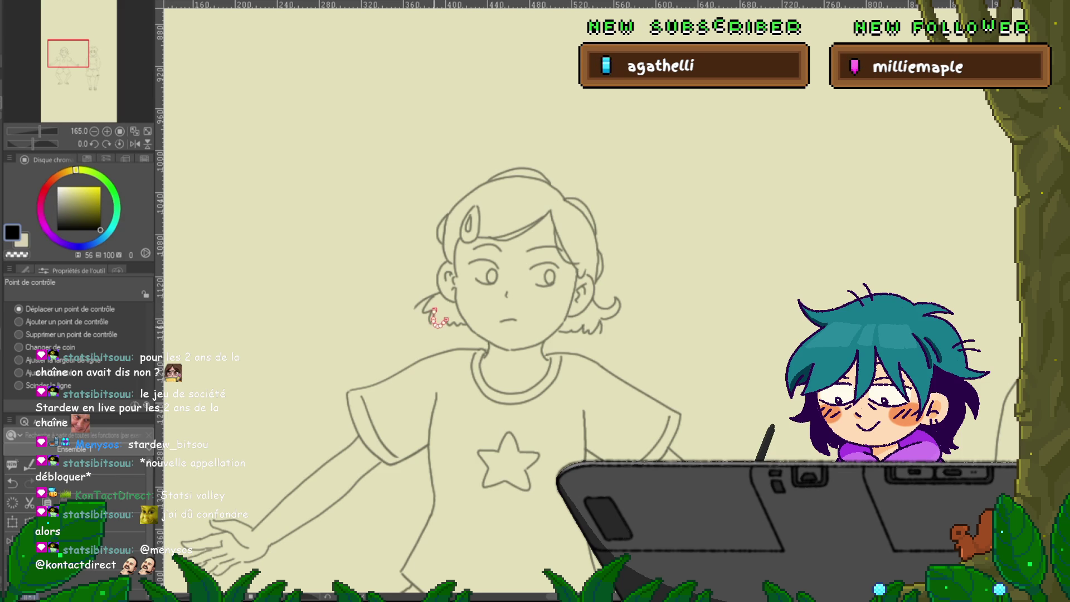
{"action": "left_click", "coordinate": [19, 335]}
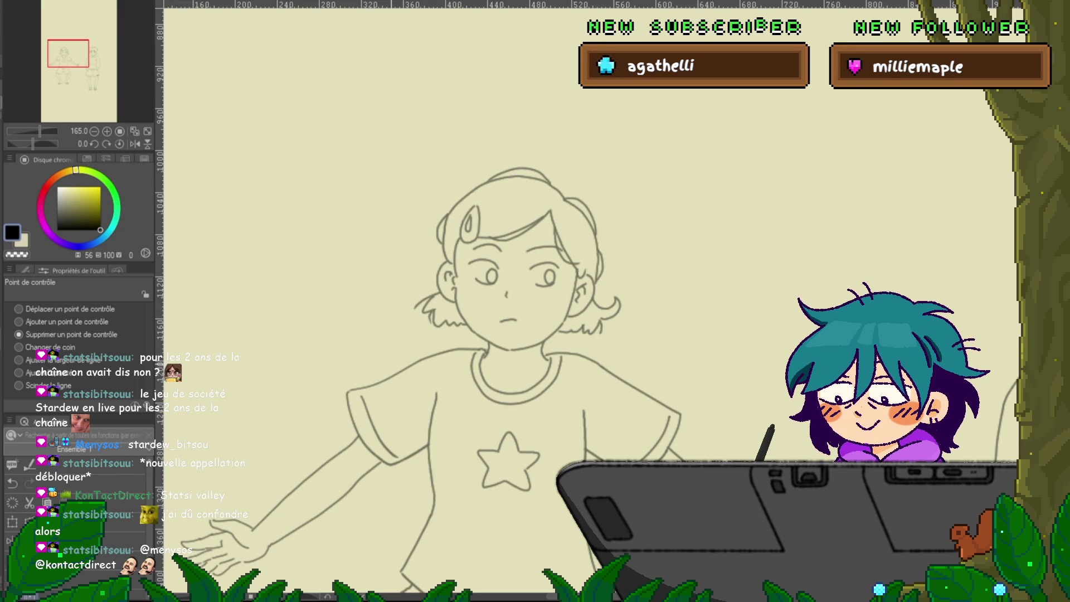
{"action": "left_click", "coordinate": [19, 308]}
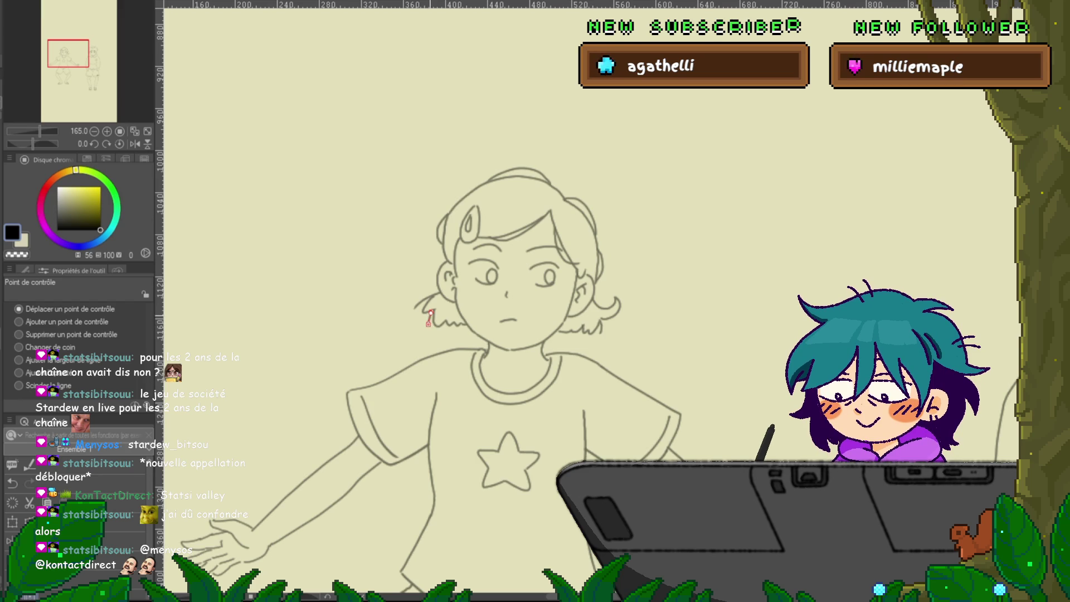
{"action": "key", "text": "ctrl+z"}
{"action": "key", "text": "ctrl+y"}
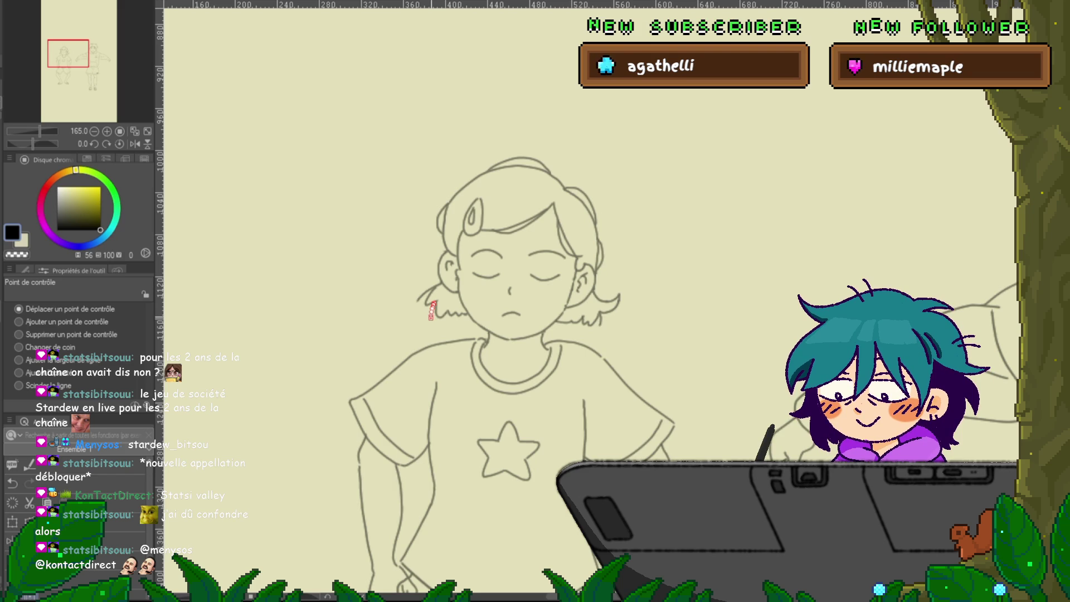
Remove a control point from the left hair tuft and compare it across the eyes-open and eyes-closed poses.
{"action": "left_click", "coordinate": [19, 334]}
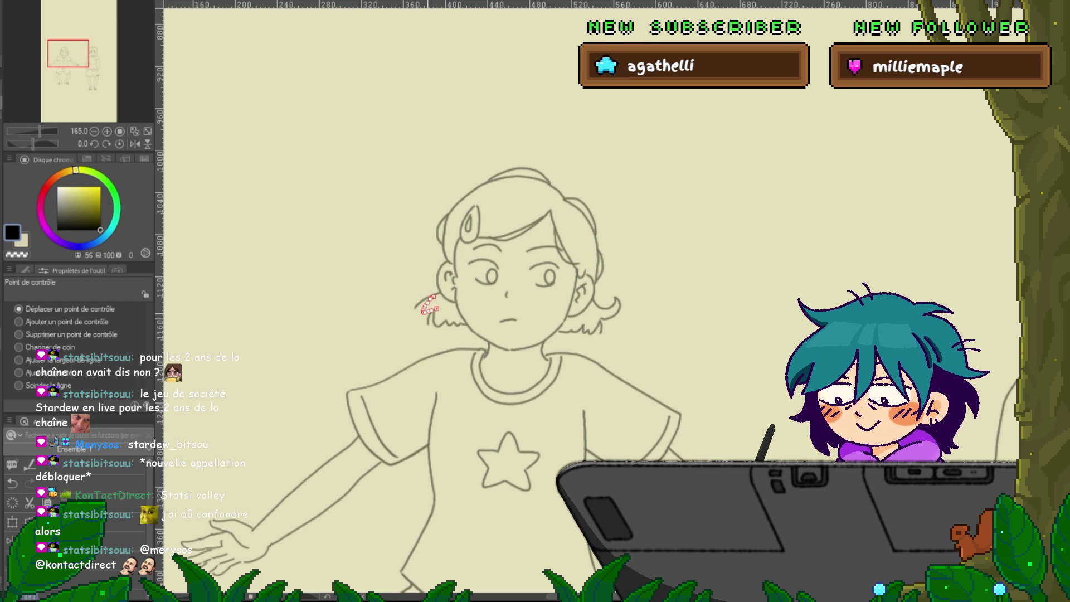
{"action": "left_click", "coordinate": [19, 335]}
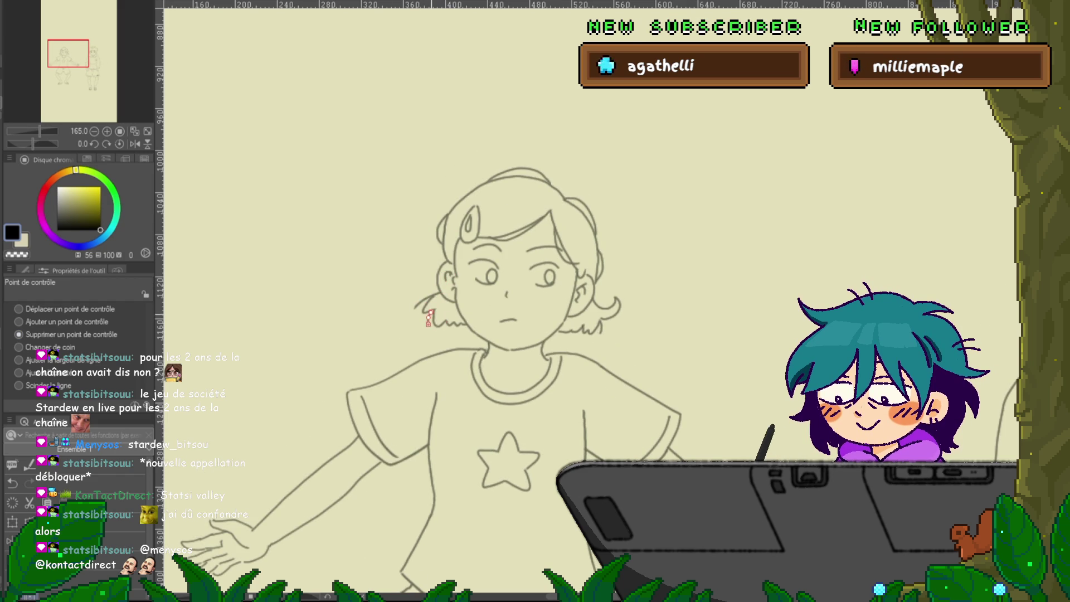
{"action": "left_click", "coordinate": [431, 301]}
{"action": "key", "text": "ctrl+Right"}
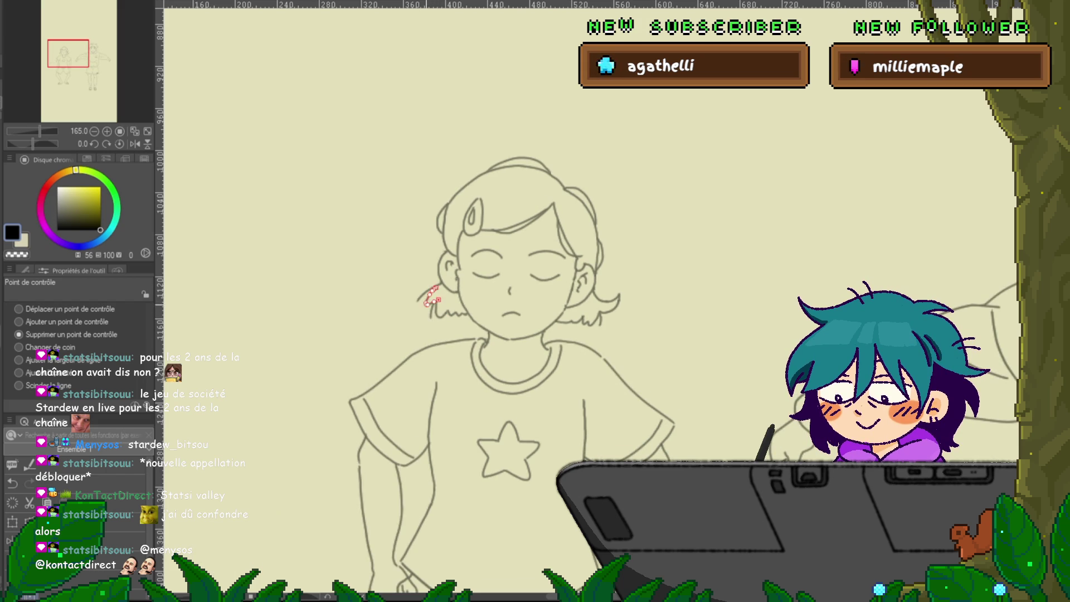
{"action": "key", "text": "ctrl+Left"}
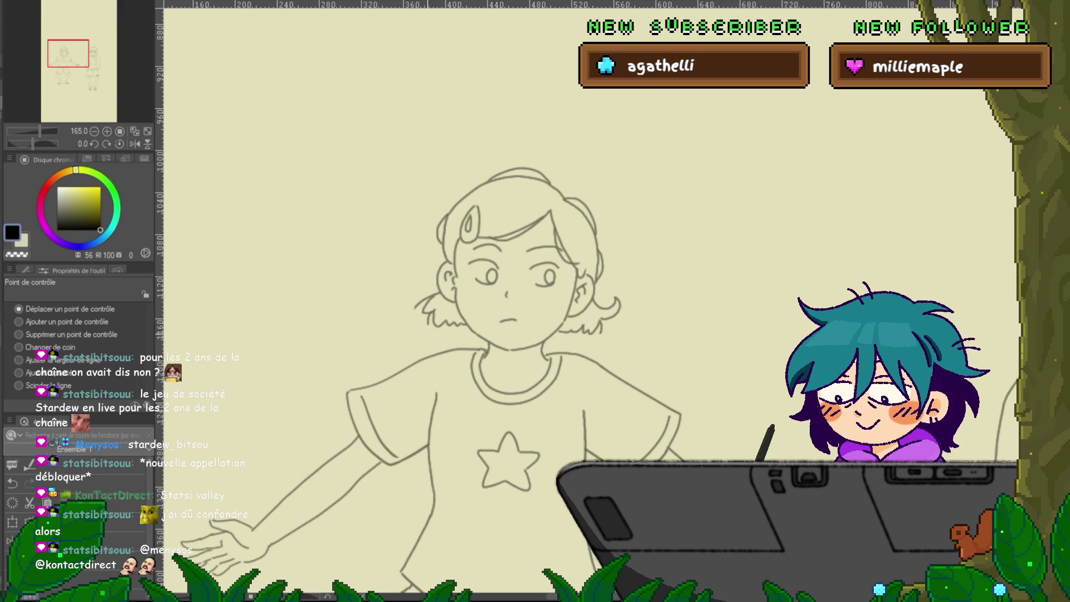
{"action": "key", "text": "ctrl+Right"}
{"action": "key", "text": "ctrl+Left"}
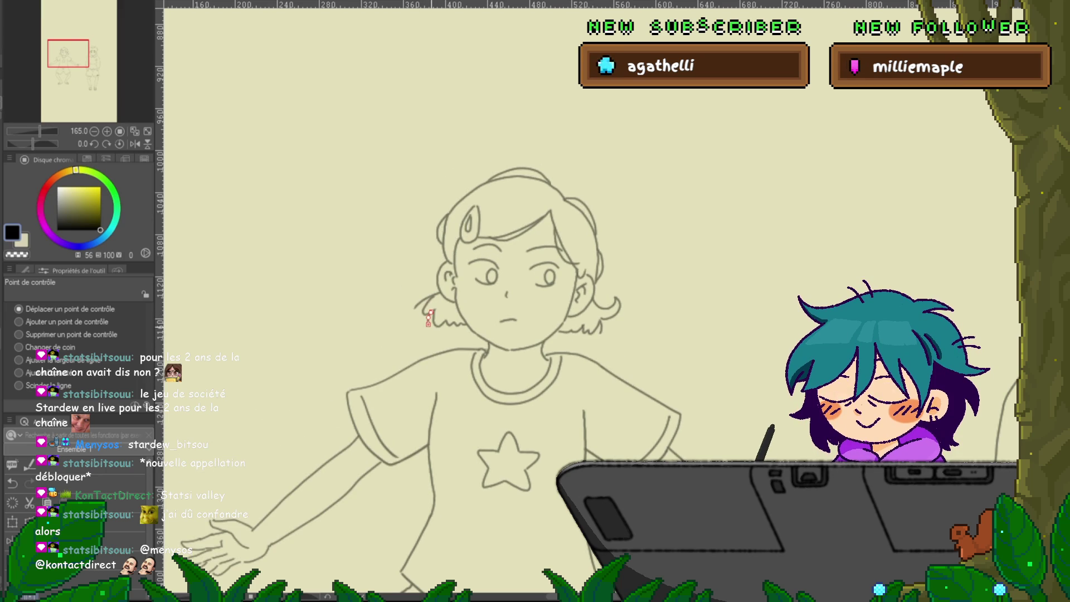
{"action": "key", "text": "ctrl+Right"}
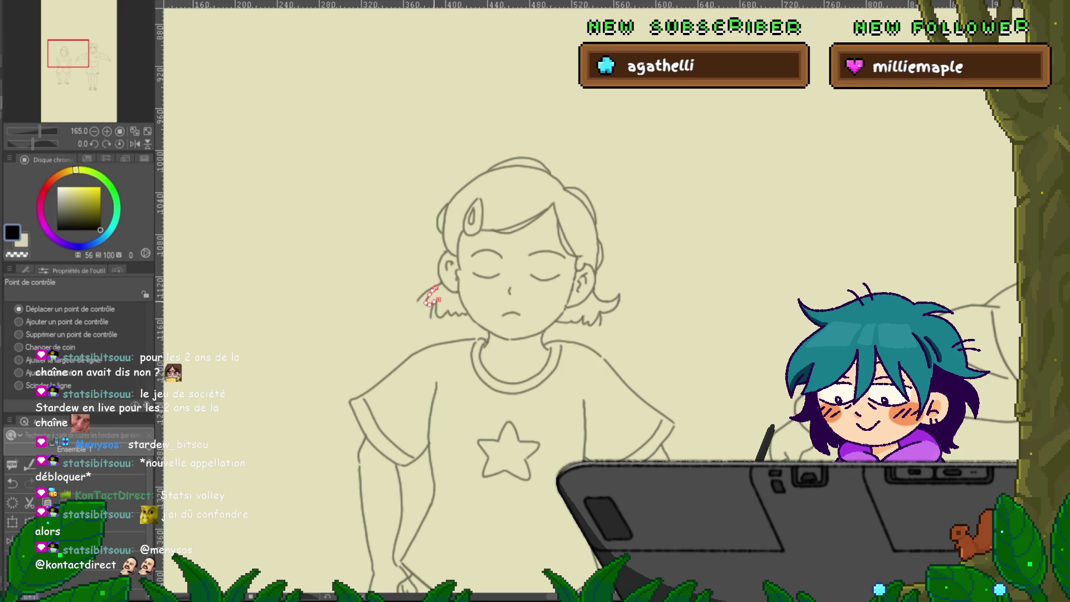
{"action": "key", "text": "ctrl+Left"}
{"action": "key", "text": "ctrl+Right"}
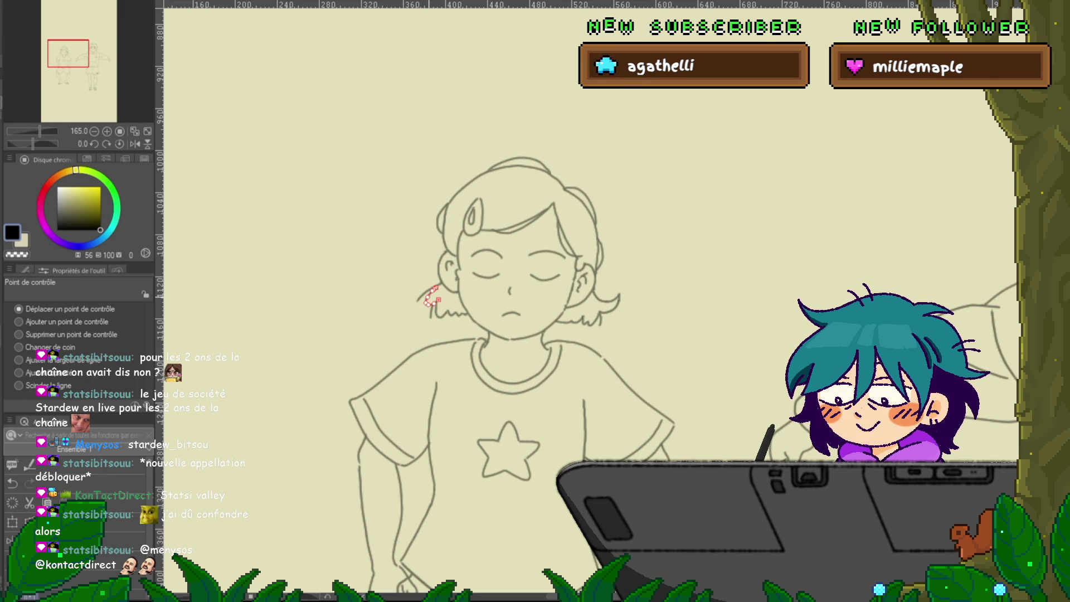
{"action": "key", "text": "Right"}
{"action": "key", "text": "Left"}
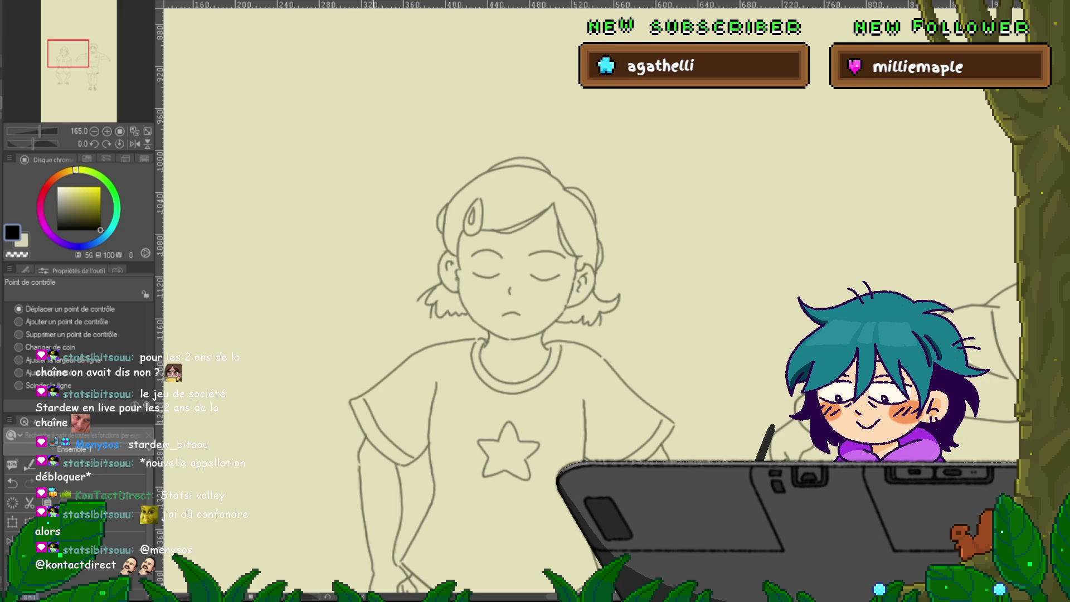
{"action": "key", "text": "Right"}
{"action": "key", "text": "Left"}
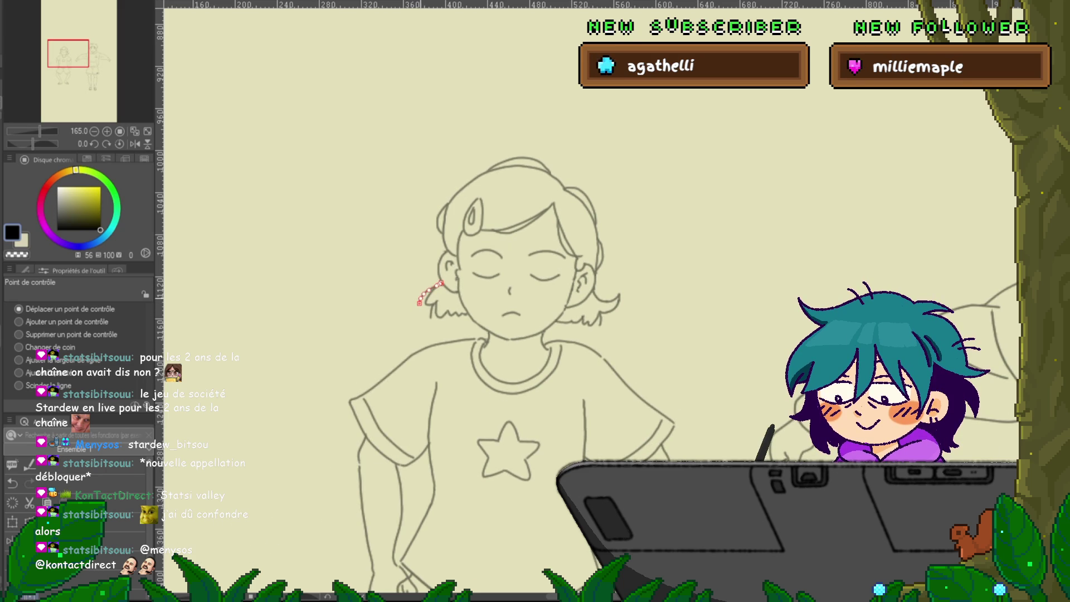
{"action": "key", "text": "Right"}
{"action": "key", "text": "Left"}
Nudge a hair tuft point slightly up and right, flipping through poses to check alignment.
{"action": "key", "text": "ctrl+z"}
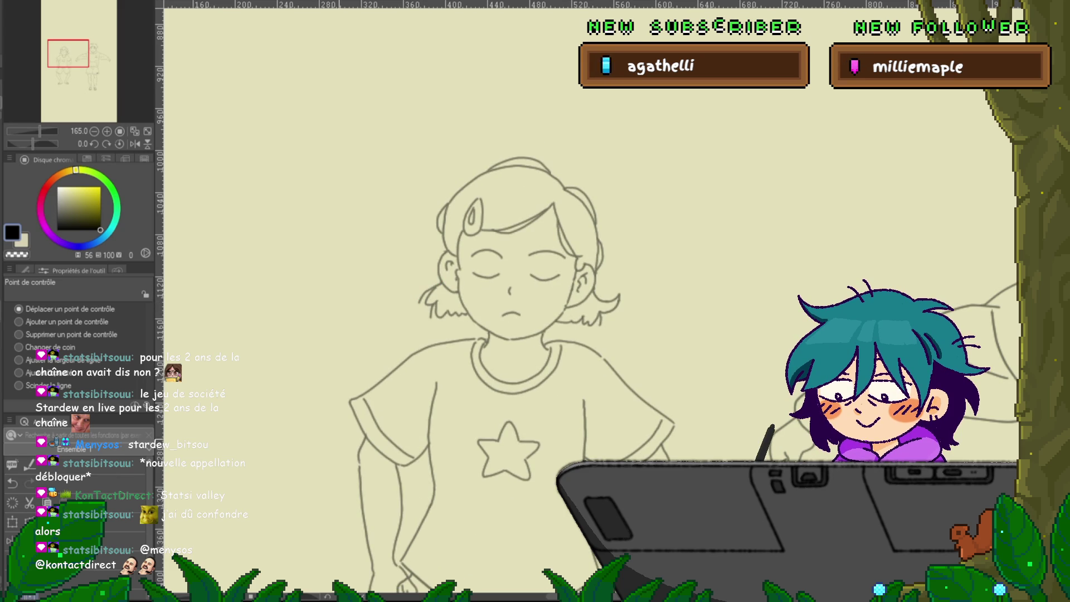
{"action": "key", "text": "ctrl+z"}
{"action": "key", "text": "ctrl+y"}
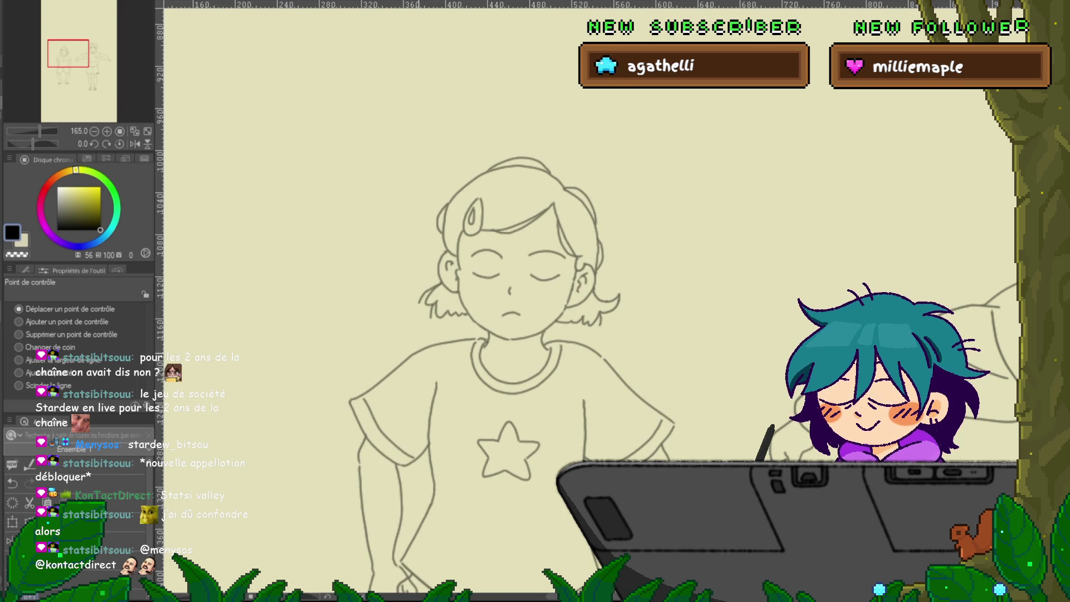
{"action": "key", "text": "ctrl+z"}
{"action": "key", "text": "ctrl+y"}
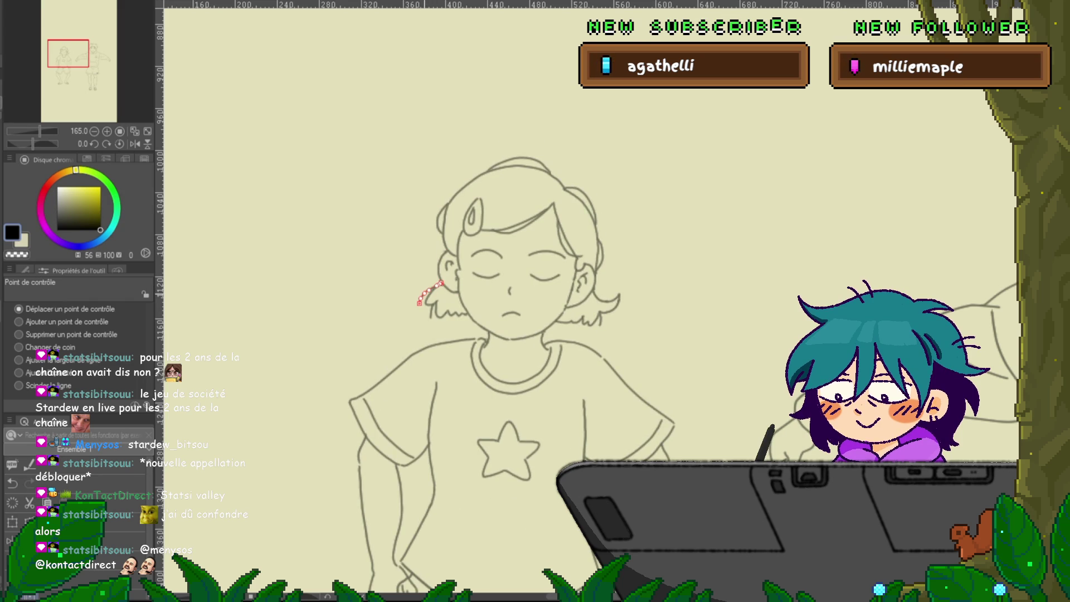
{"action": "key", "text": "ctrl+z"}
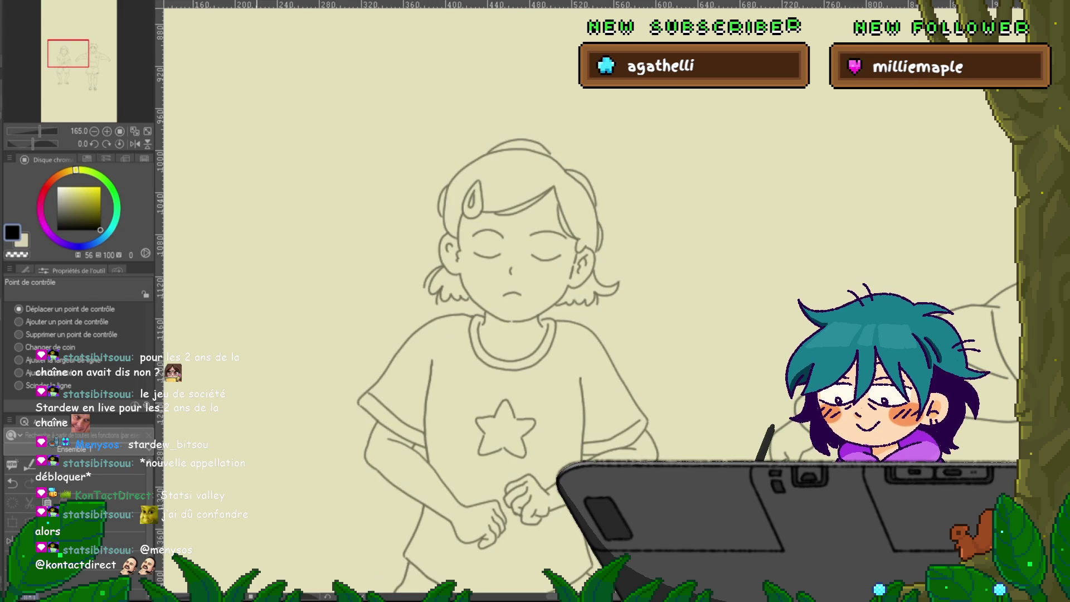
{"action": "key", "text": "ctrl+y"}
{"action": "key", "text": "ctrl+z"}
{"action": "key", "text": "ctrl+y"}
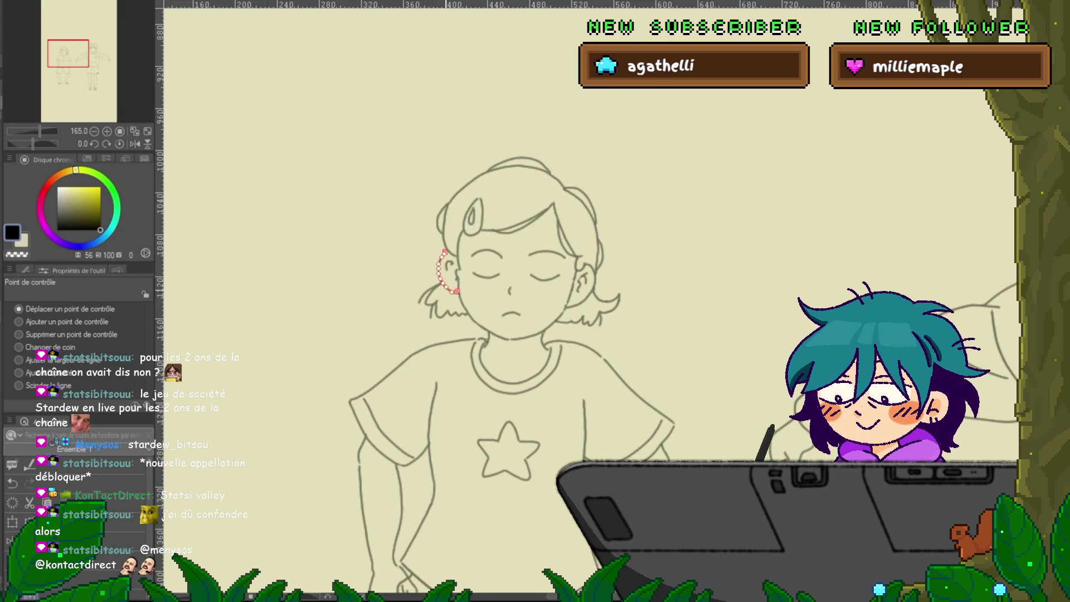
{"action": "left_click_drag", "start_coordinate": [432, 305], "coordinate": [434, 303]}
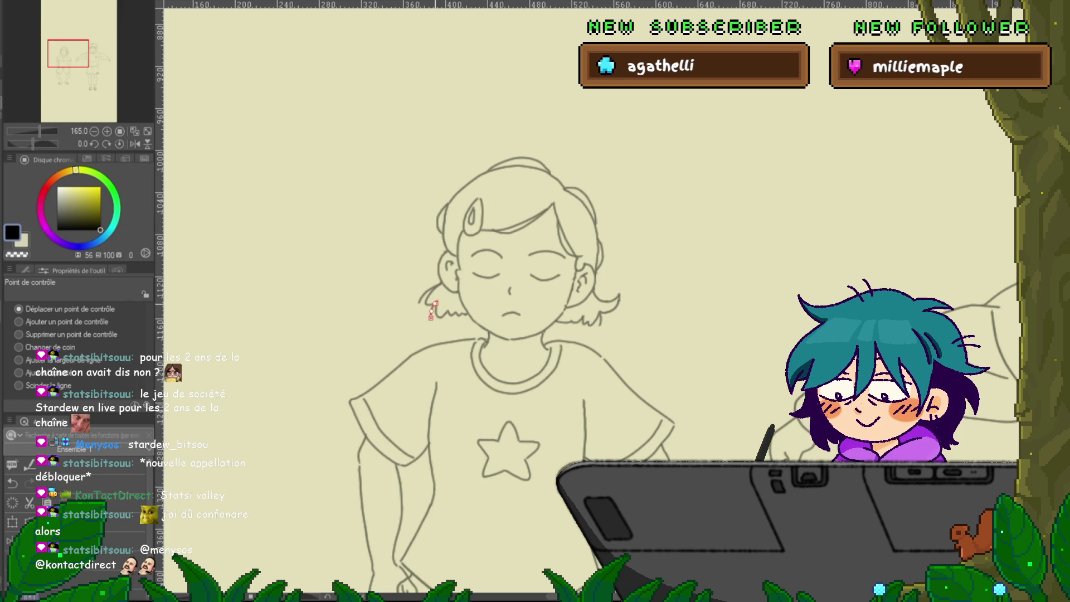
{"action": "key", "text": "ctrl+z"}
{"action": "key", "text": "ctrl+y"}
{"action": "key", "text": "ctrl+z"}
{"action": "key", "text": "ctrl+y"}
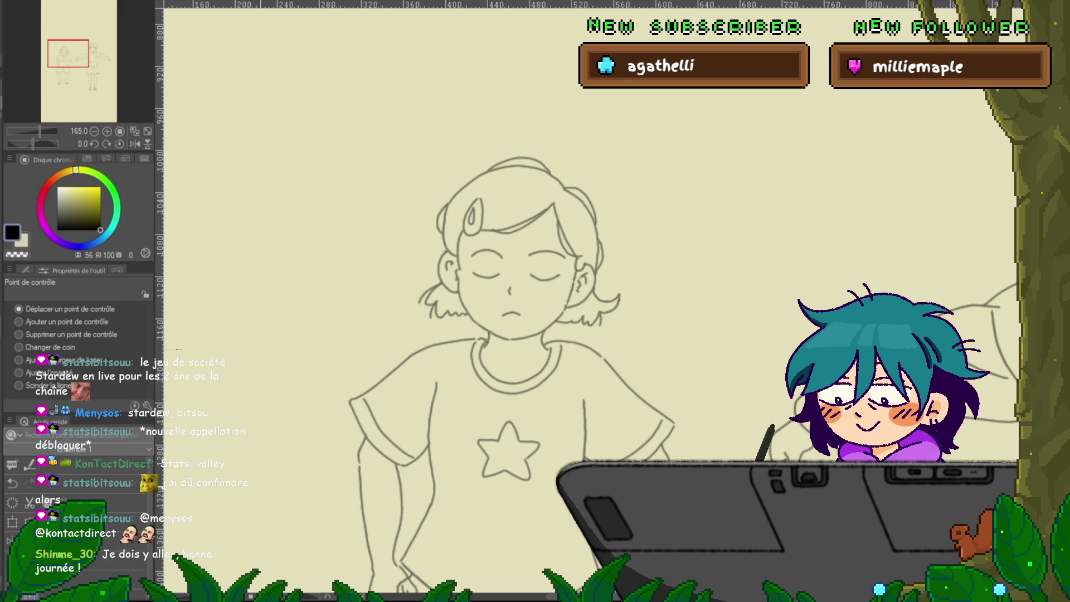
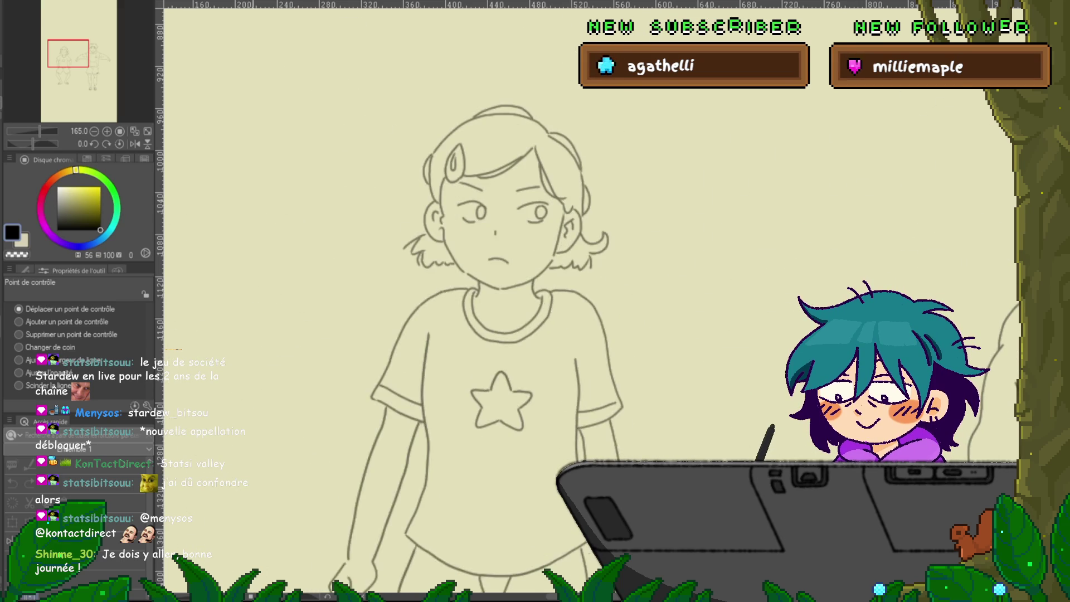
Zoom out to watch the lineart animation play, then zoom in on the girl's face and hair.
{"action": "key", "text": "ctrl+minus"}
{"action": "key", "text": "ctrl+minus"}
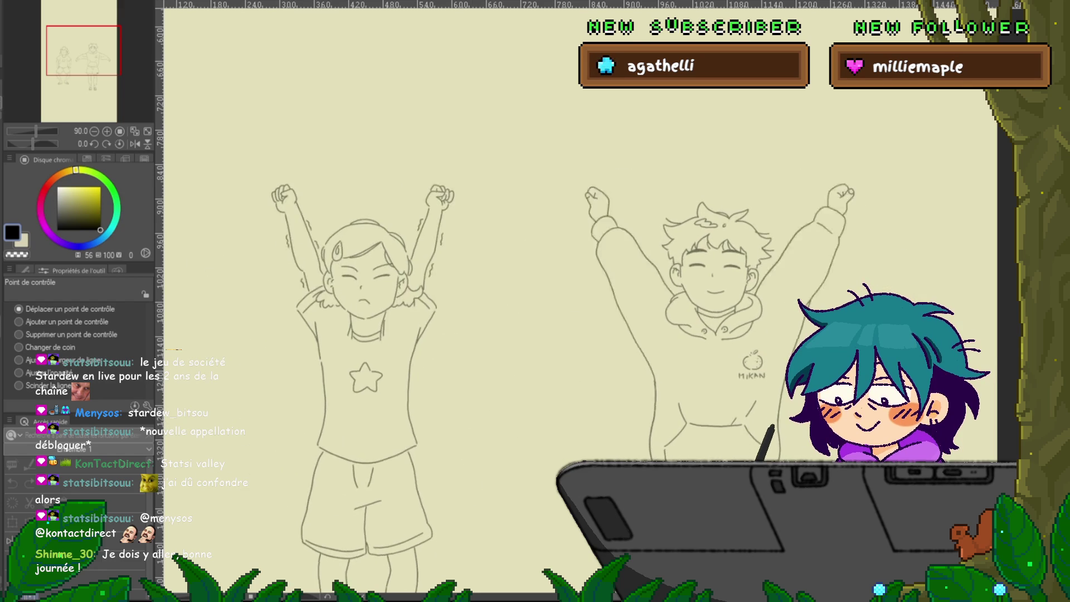
{"action": "scroll", "coordinate": [579, 301], "scroll_direction": "up", "scroll_amount": 2}
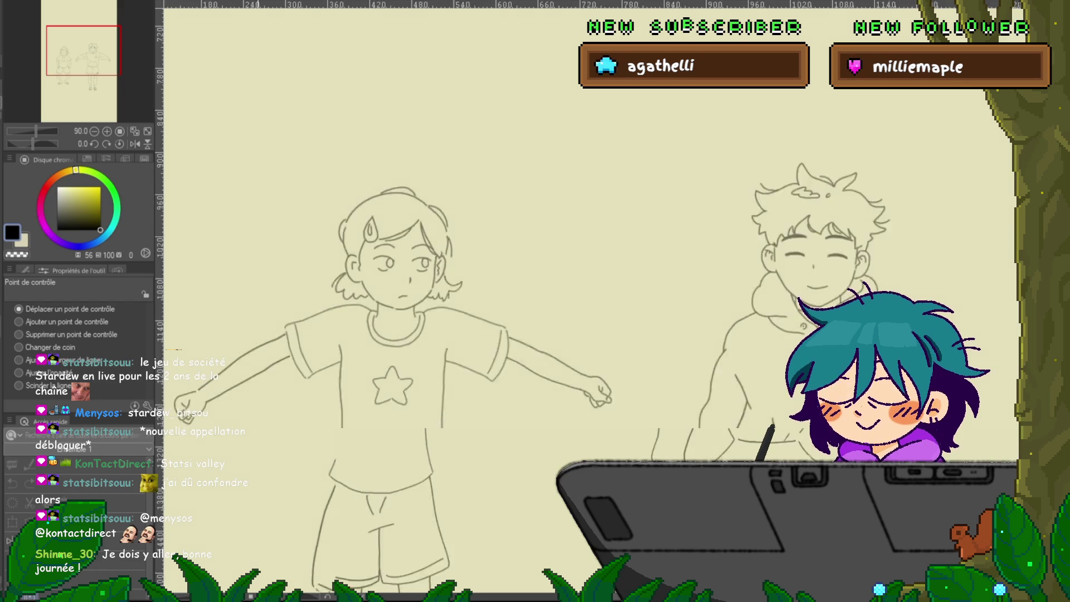
{"action": "scroll", "coordinate": [535, 301], "scroll_direction": "up", "scroll_amount": 1}
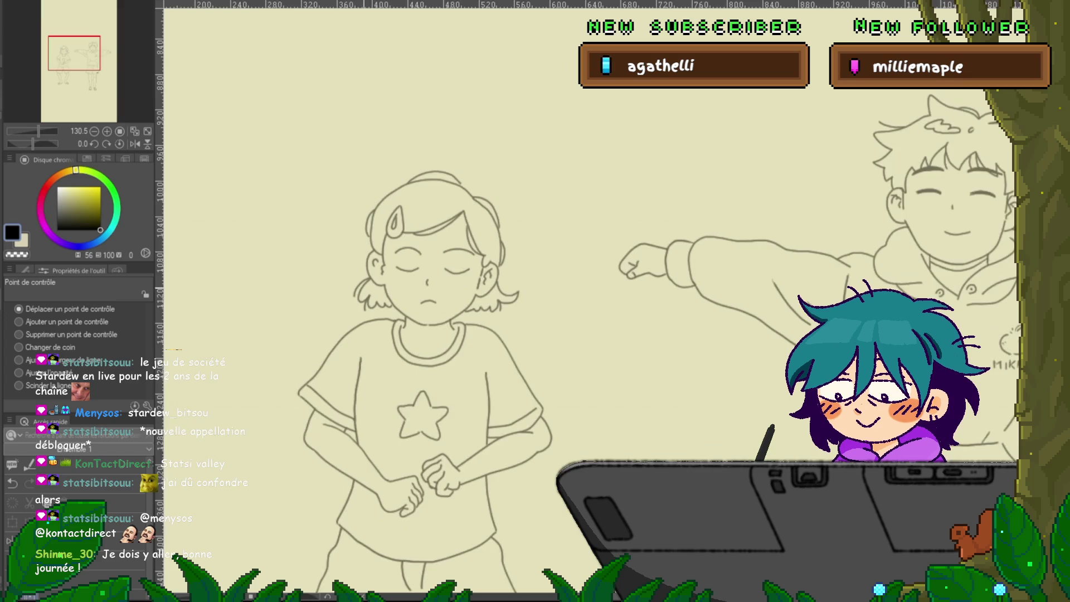
{"action": "scroll", "coordinate": [356, 259], "scroll_direction": "up", "scroll_amount": 2}
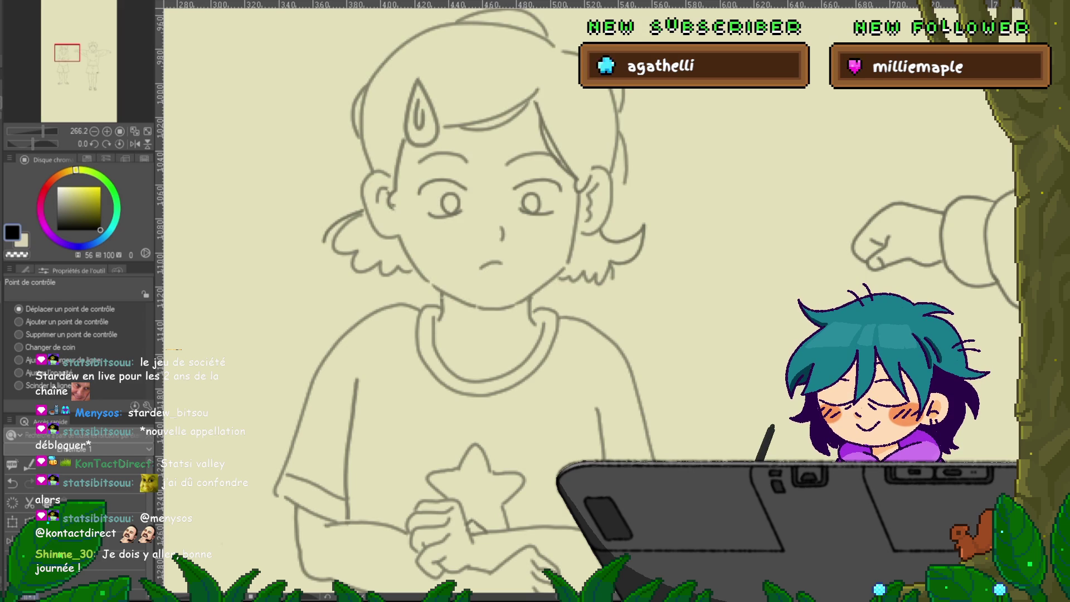
Lasso the hair tuft left of the girl's face and warp its edges with Mesh Transformation.
{"action": "key", "text": "m"}
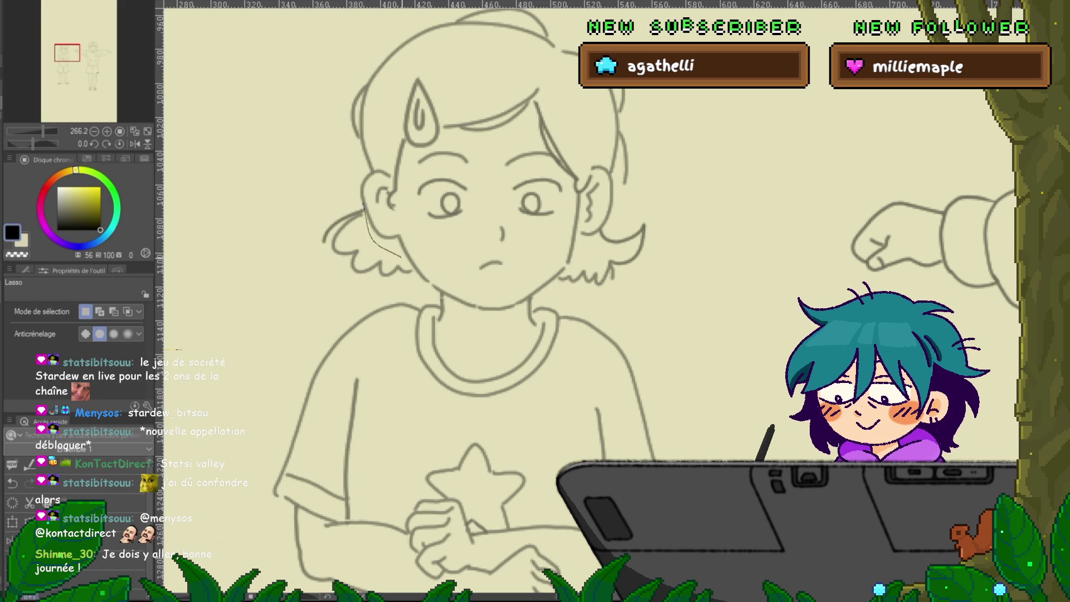
{"action": "left_click_drag", "start_coordinate": [322, 277], "coordinate": [361, 196]}
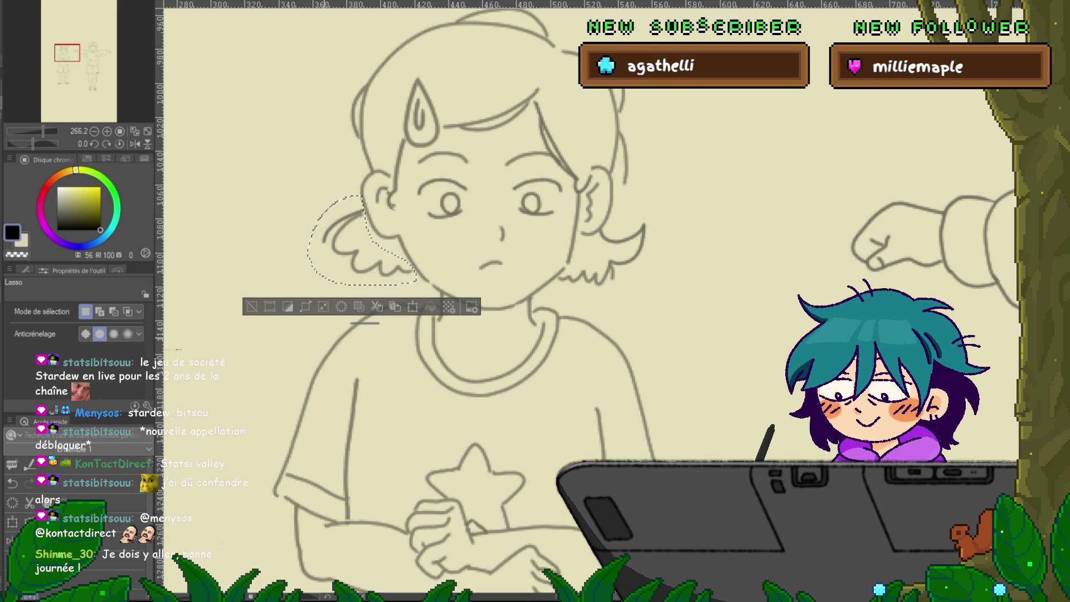
{"action": "key", "text": "ctrl+t"}
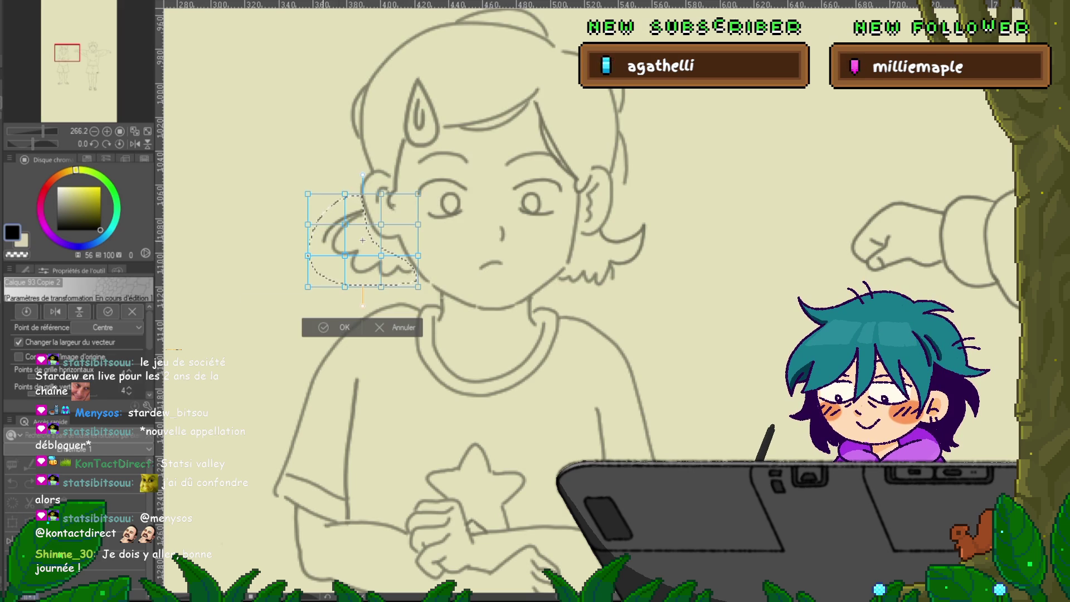
{"action": "left_click_drag", "start_coordinate": [307, 225], "coordinate": [313, 228]}
{"action": "left_click_drag", "start_coordinate": [308, 255], "coordinate": [314, 259]}
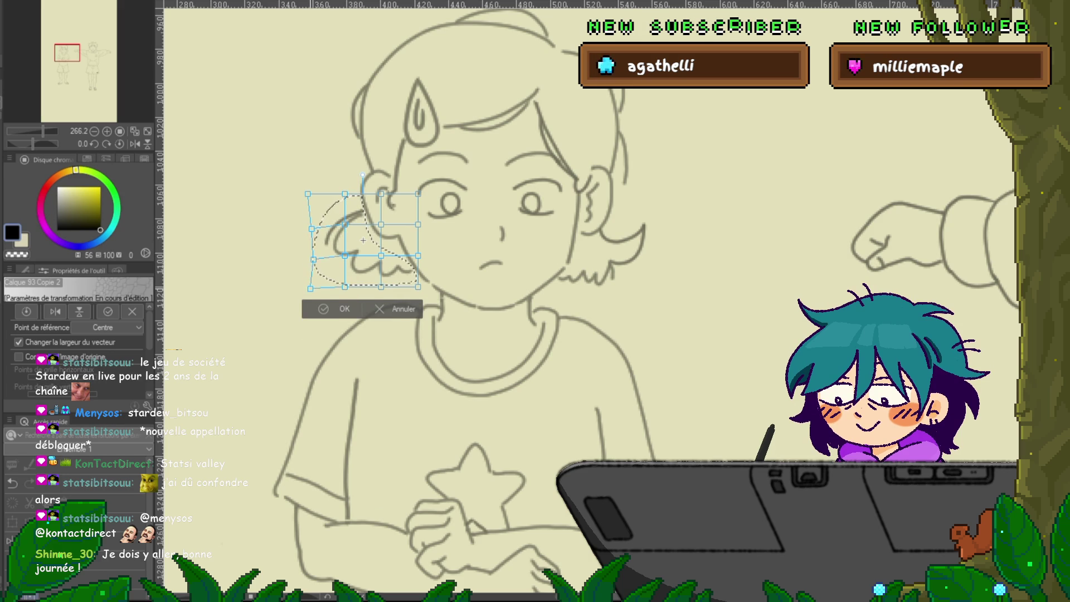
{"action": "left_click_drag", "start_coordinate": [382, 286], "coordinate": [388, 291]}
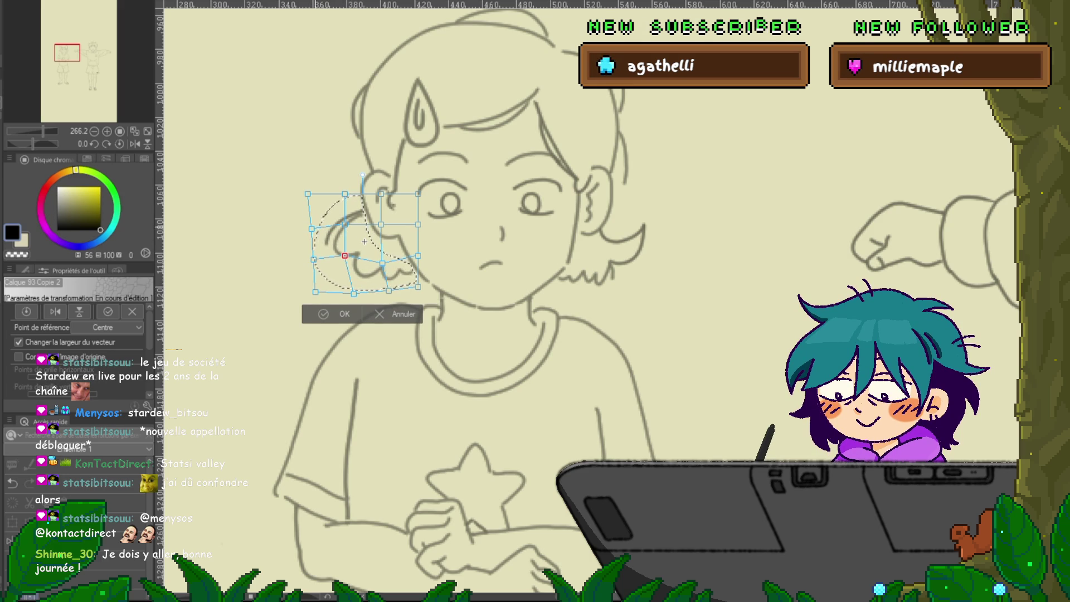
{"action": "left_click_drag", "start_coordinate": [307, 193], "coordinate": [310, 198]}
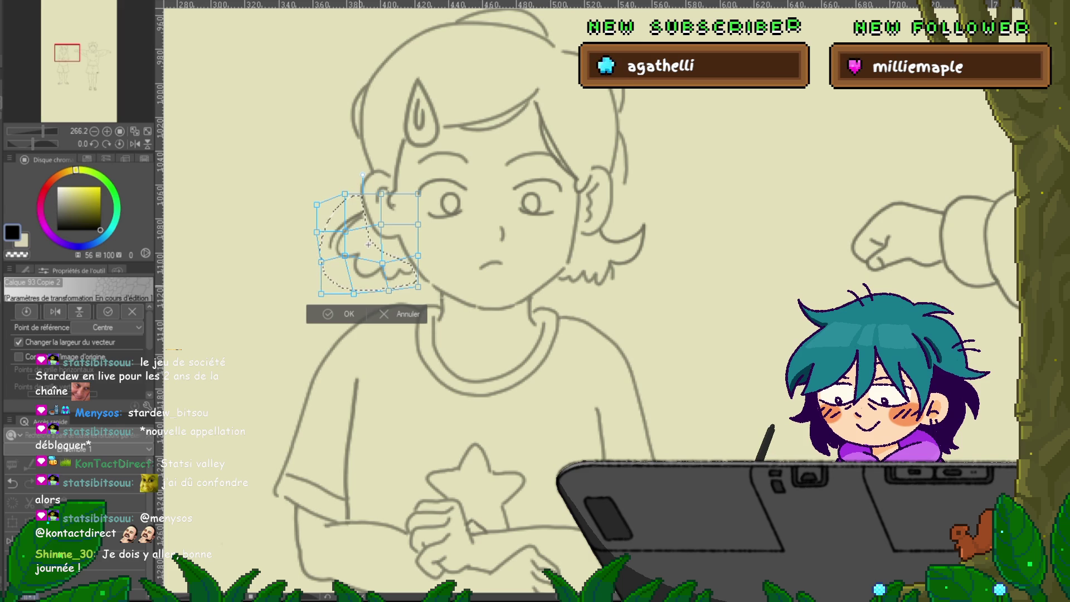
{"action": "left_click_drag", "start_coordinate": [345, 255], "coordinate": [349, 263]}
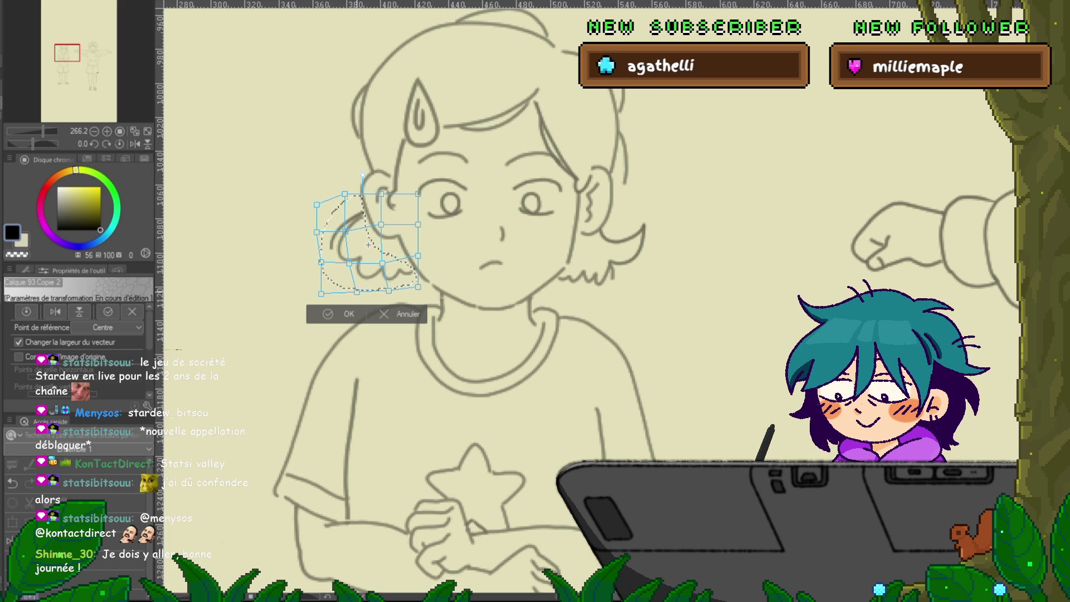
{"action": "key", "text": "Return"}
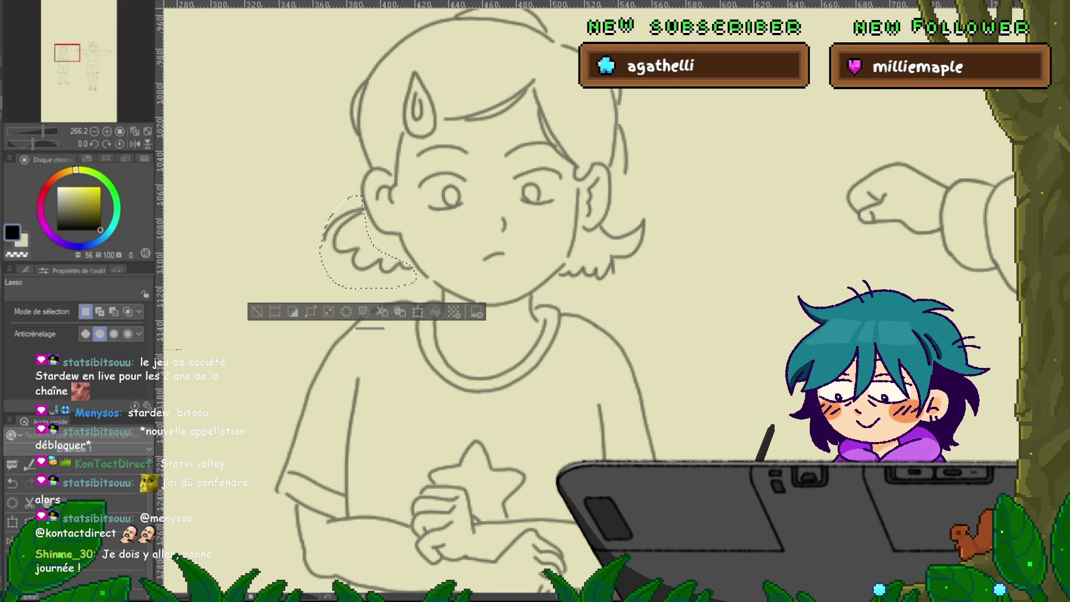
Free-transform the tuft, shifting it slightly left and skewing its lower edge downward.
{"action": "key", "text": "ctrl+t"}
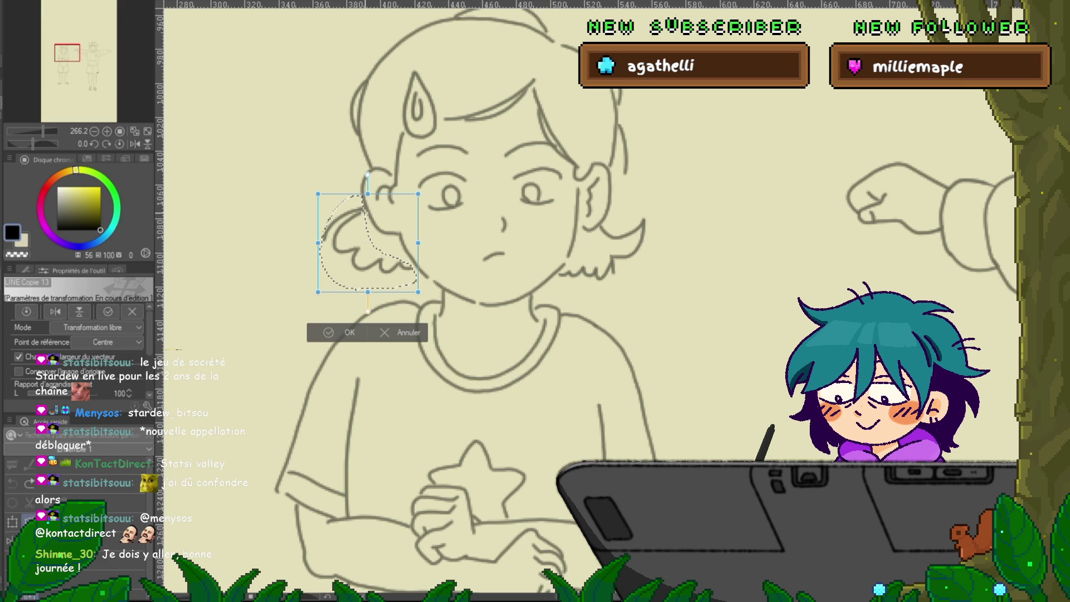
{"action": "left_click_drag", "start_coordinate": [317, 292], "coordinate": [325, 295]}
{"action": "left_click_drag", "start_coordinate": [368, 243], "coordinate": [364, 209]}
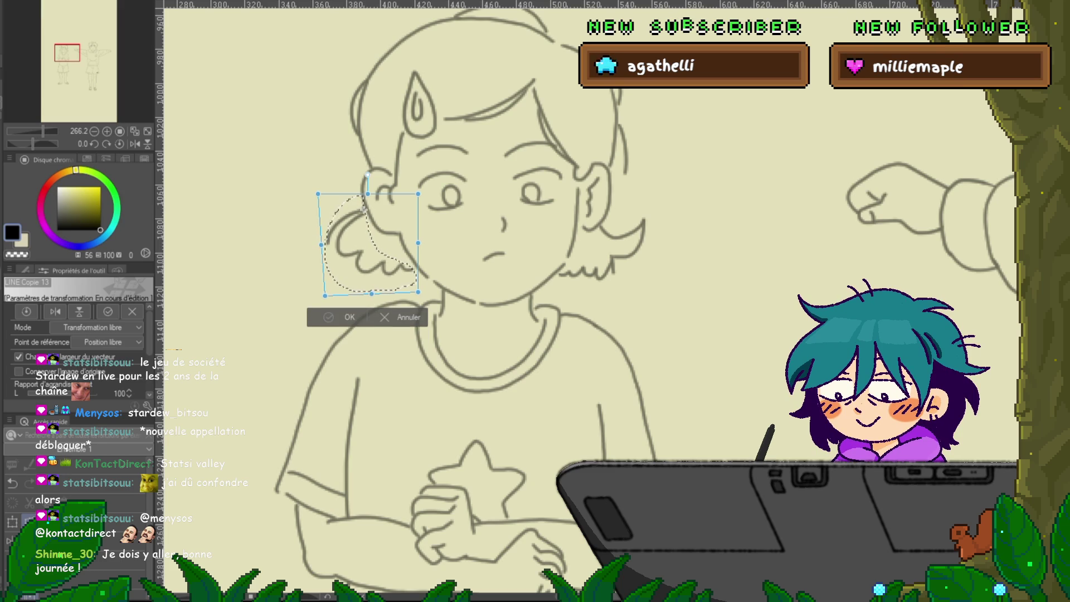
{"action": "key", "text": "Return"}
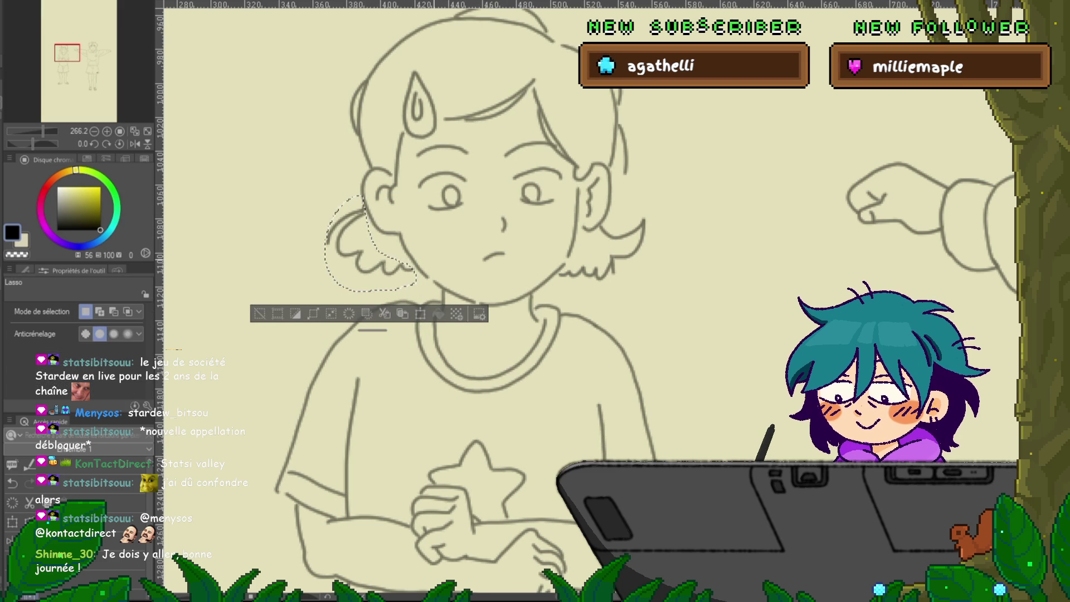
{"action": "key", "text": "ctrl+z"}
{"action": "key", "text": "ctrl+t"}
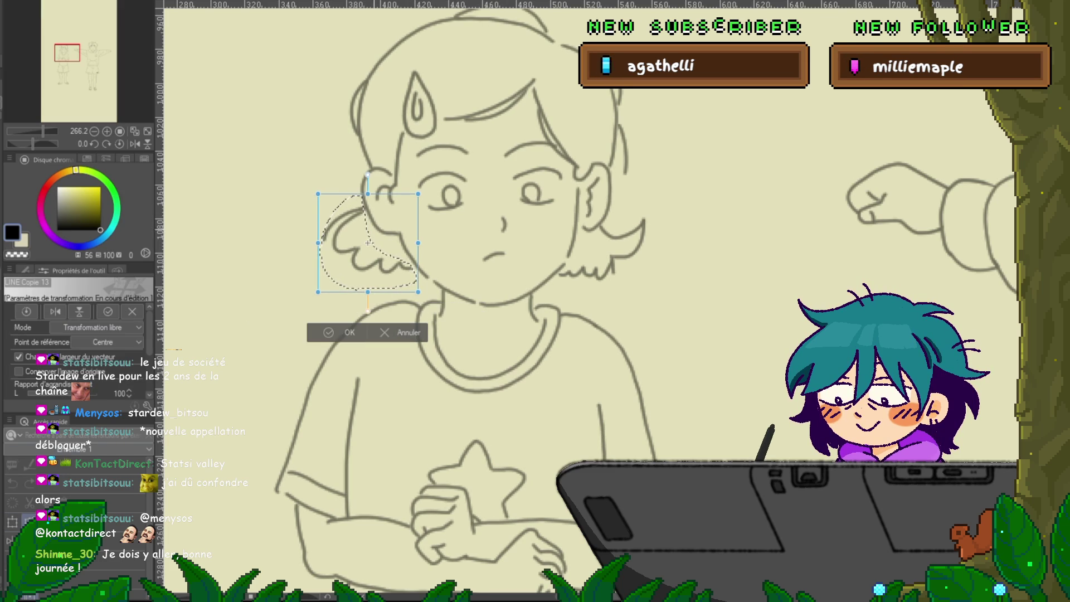
{"action": "left_click_drag", "start_coordinate": [318, 292], "coordinate": [319, 295]}
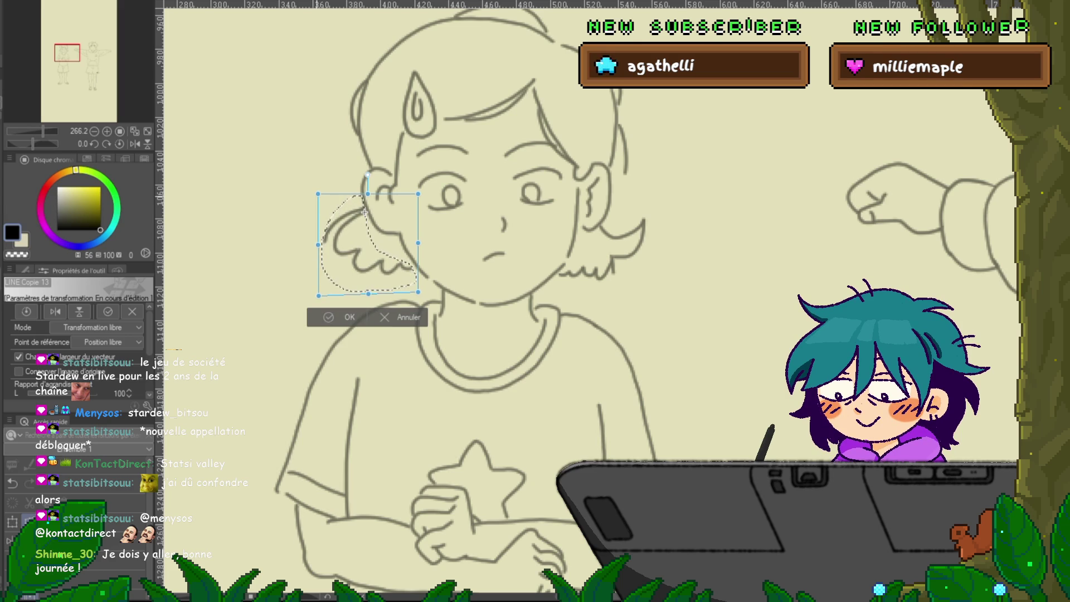
{"action": "key", "text": "Return"}
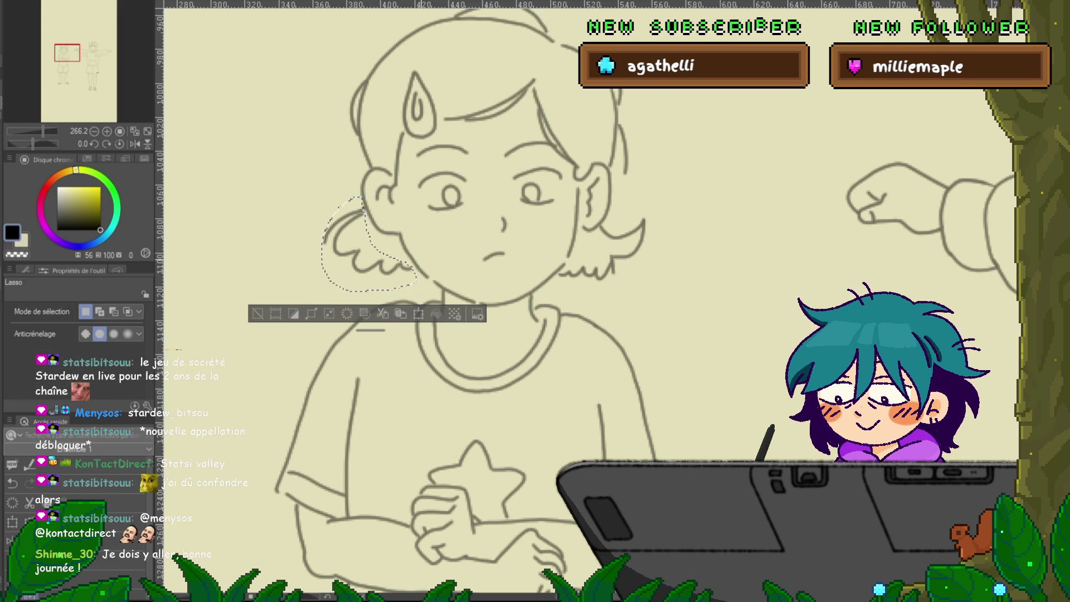
{"action": "key", "text": "space"}
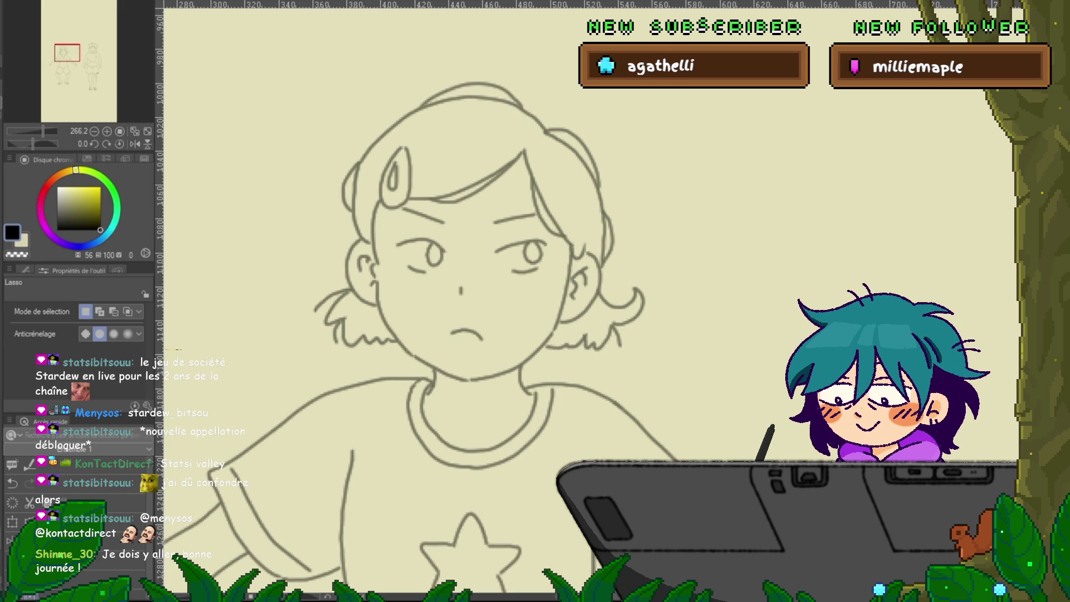
Switch to the Control Point tool and step to the arms-outstretched frame.
{"action": "key", "text": "y"}
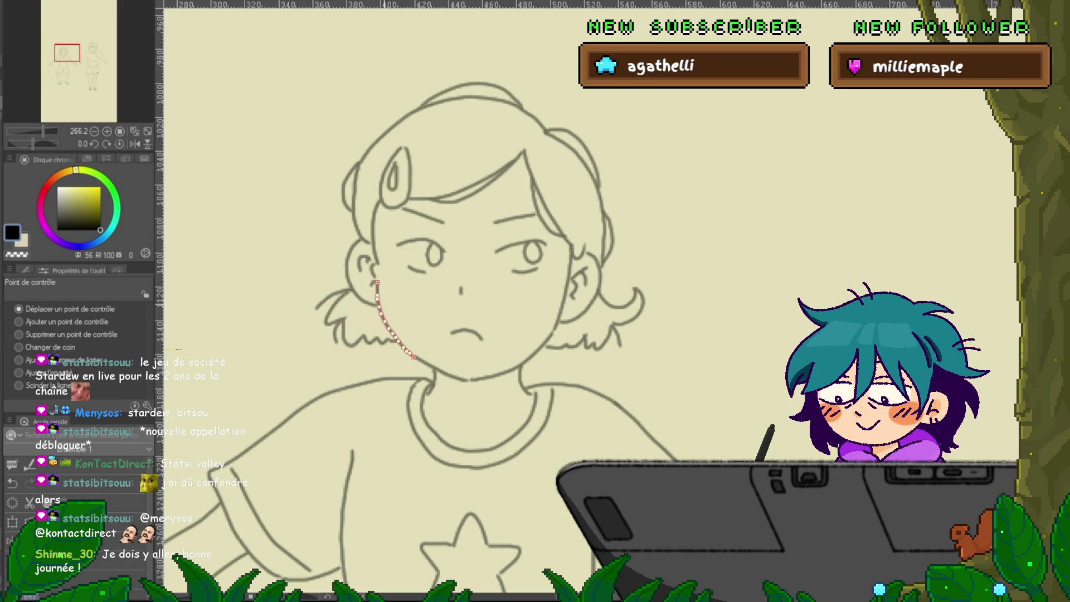
{"action": "key", "text": "Right"}
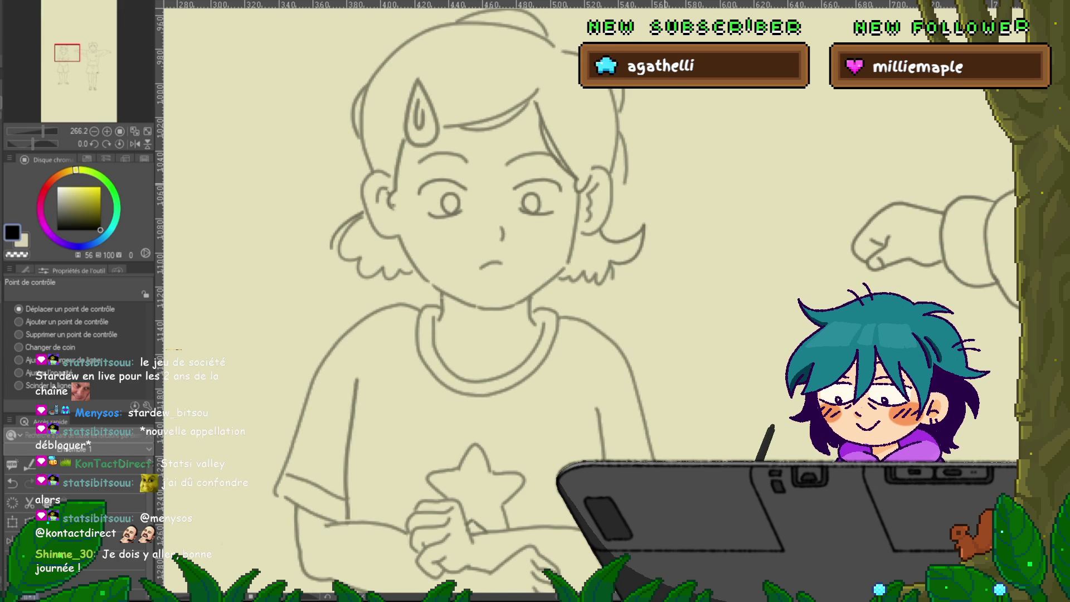
Select the Plume Maru round pen and step to the arms-down frame.
{"action": "key", "text": "p"}
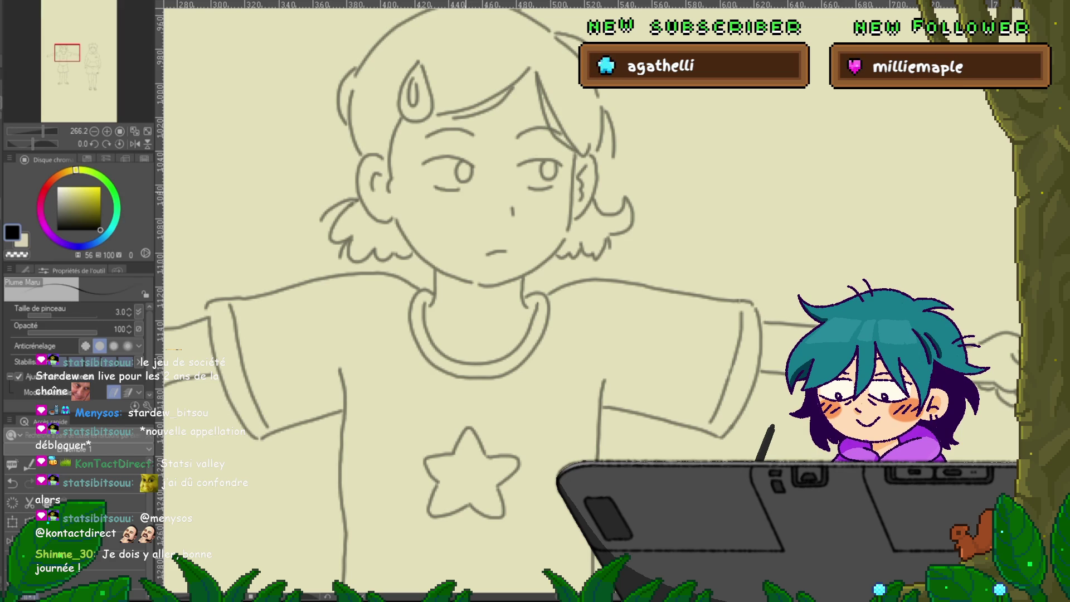
{"action": "key", "text": "ctrl+Right"}
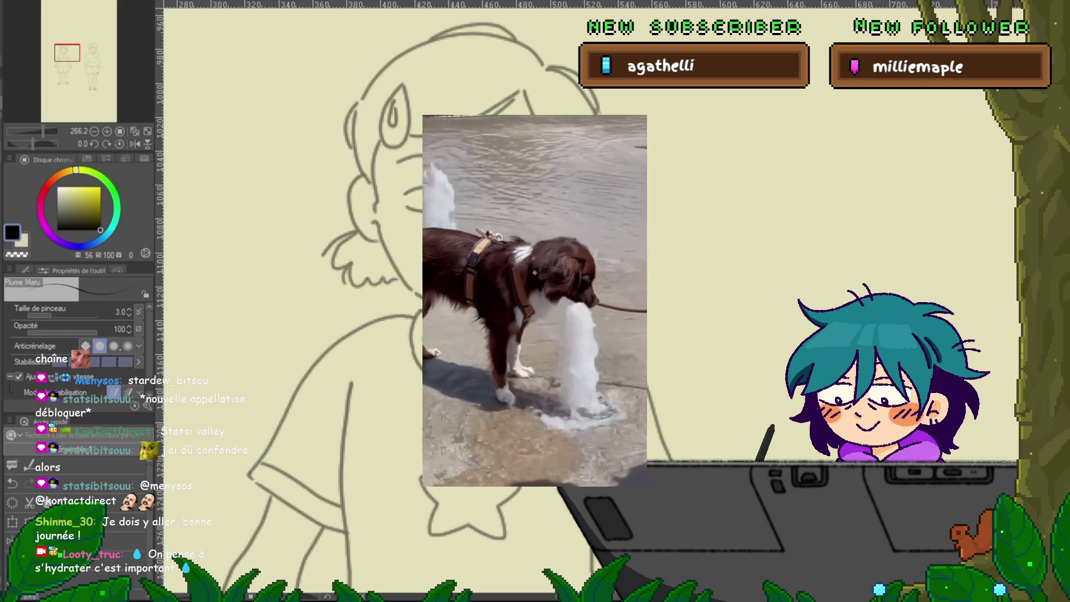
Switch back to the Control Point tool on the girl's arms-down frame.
{"action": "key", "text": "y"}
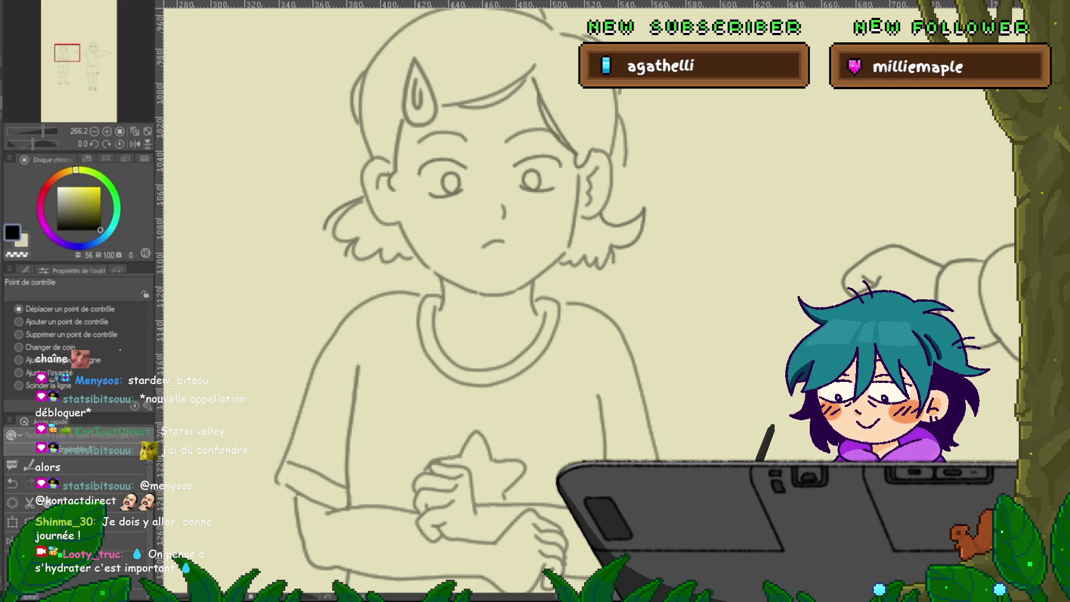
{"action": "scroll", "coordinate": [535, 301], "scroll_direction": "up", "scroll_amount": 1}
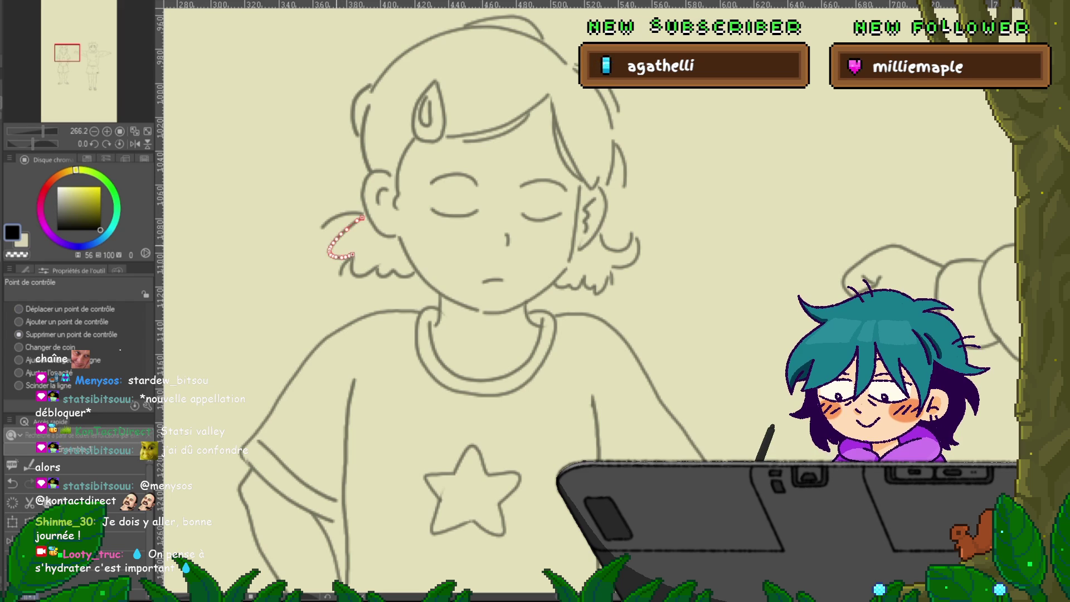
Pick the short hair arc and try move and delete control-point modes, comparing with undo/redo.
{"action": "left_click", "coordinate": [19, 309]}
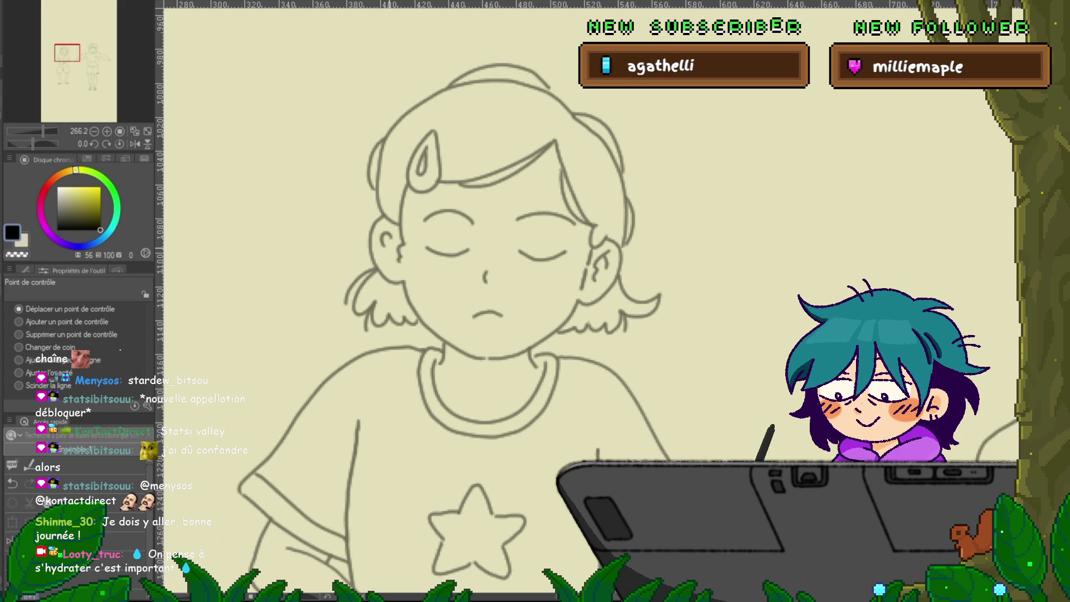
{"action": "left_click", "coordinate": [345, 228]}
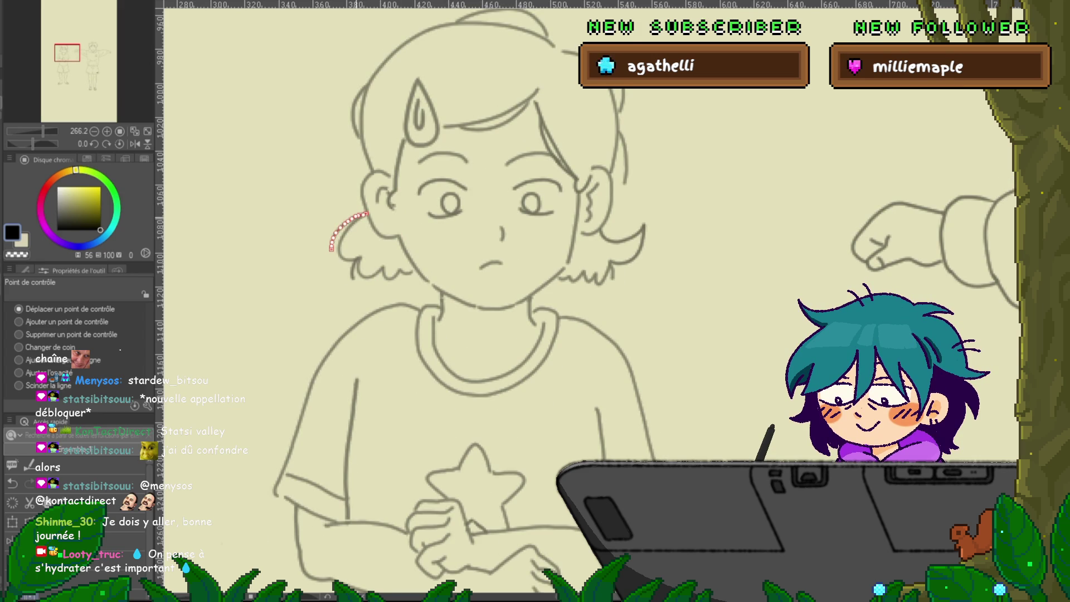
{"action": "left_click", "coordinate": [19, 335]}
{"action": "left_click", "coordinate": [384, 272]}
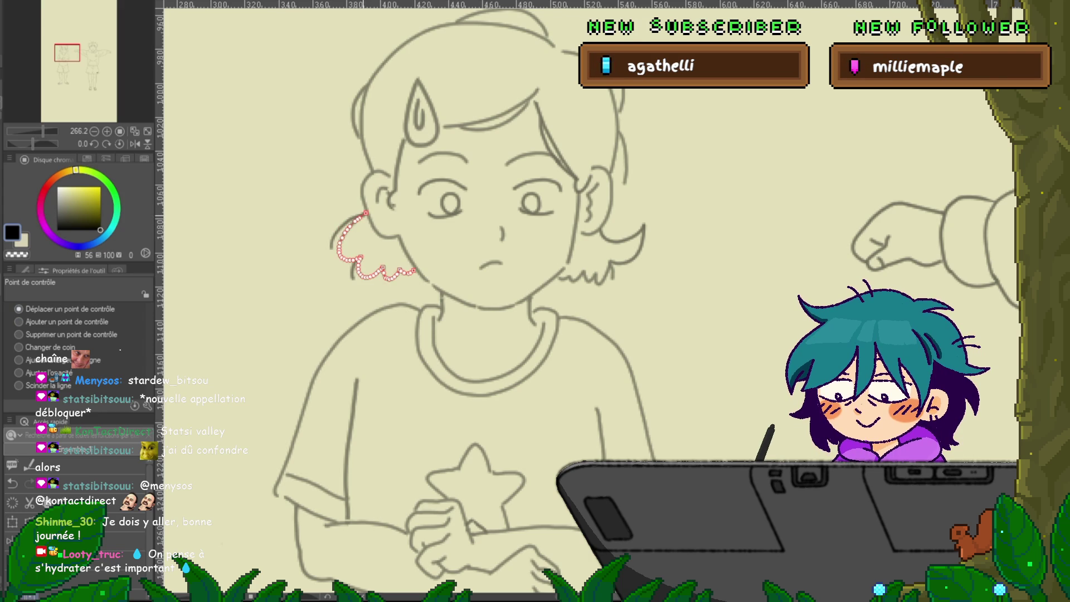
{"action": "key", "text": "ctrl+z"}
{"action": "key", "text": "ctrl+y"}
{"action": "key", "text": "ctrl+y"}
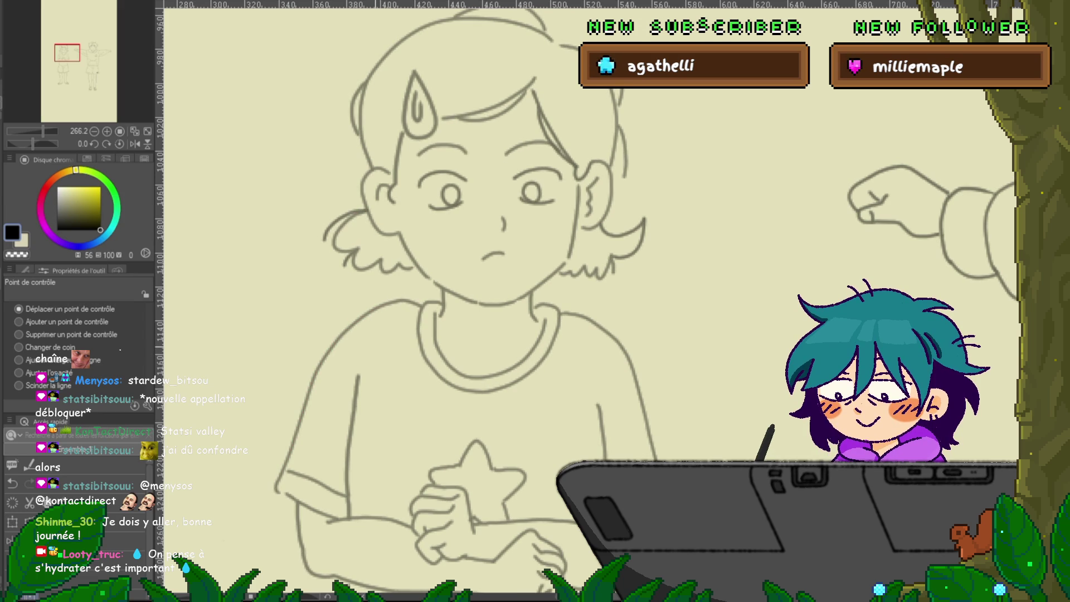
{"action": "key", "text": "ctrl+z"}
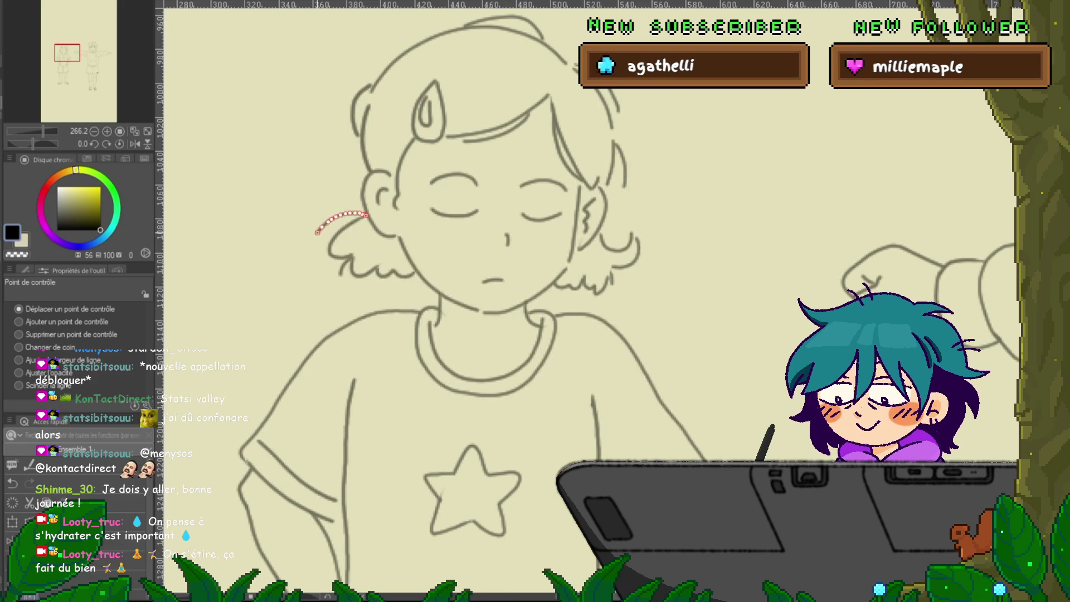
Select the cheek and ear hair strands and delete control points on the outer strand by the ear.
{"action": "left_click", "coordinate": [410, 284]}
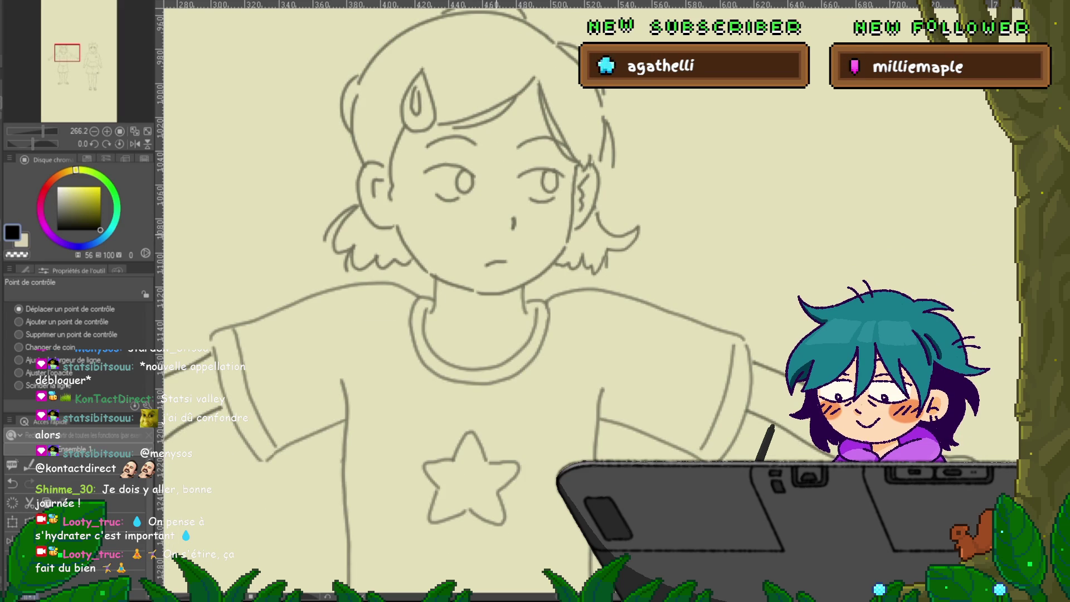
{"action": "left_click", "coordinate": [332, 226]}
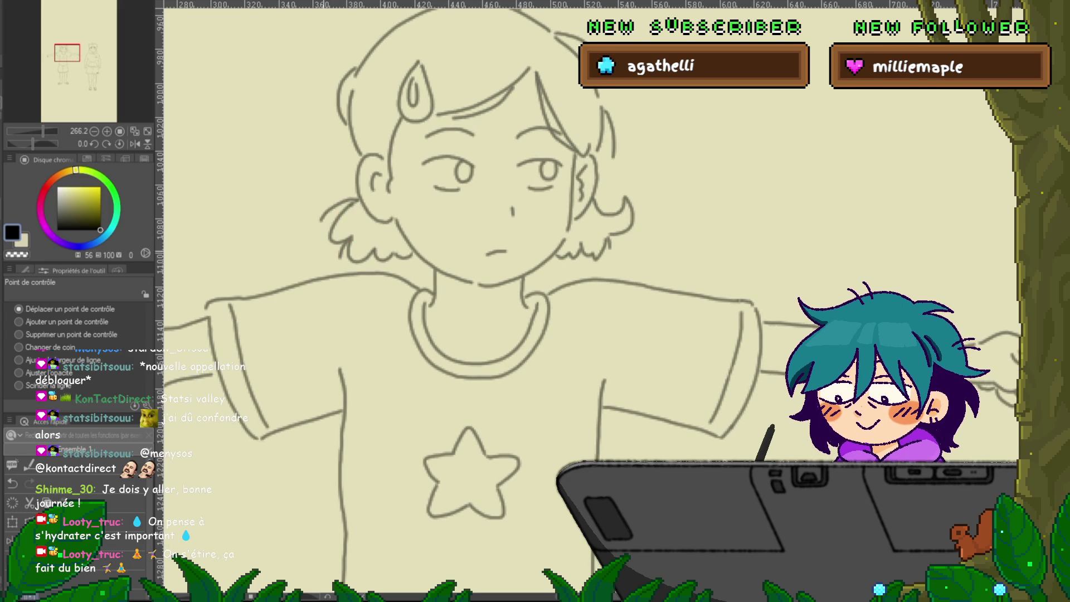
{"action": "left_click", "coordinate": [334, 208]}
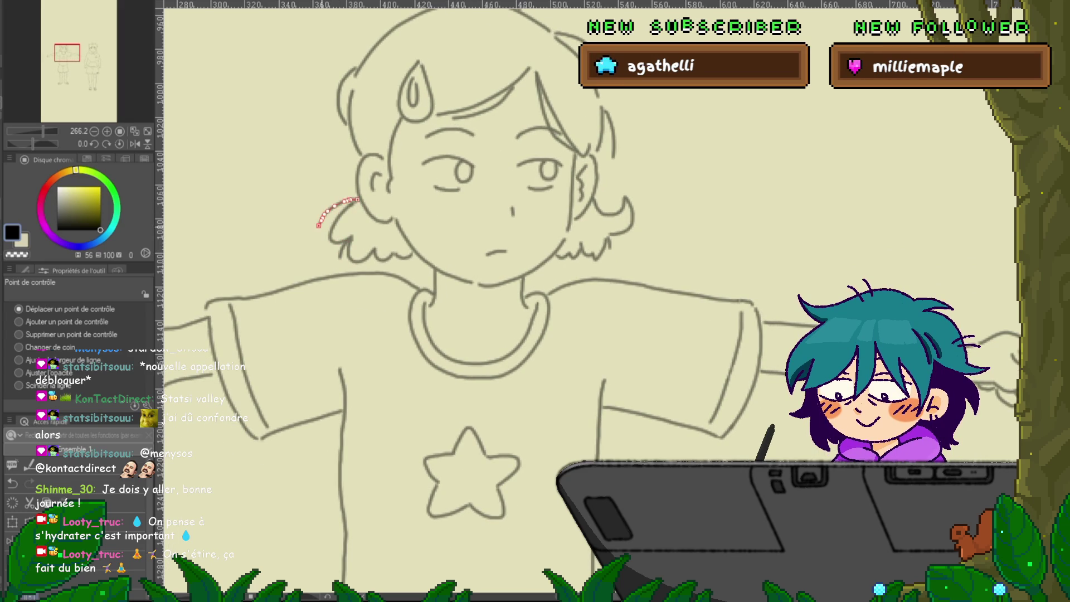
{"action": "left_click", "coordinate": [410, 240]}
{"action": "key", "text": "ctrl+z"}
{"action": "left_click", "coordinate": [572, 187]}
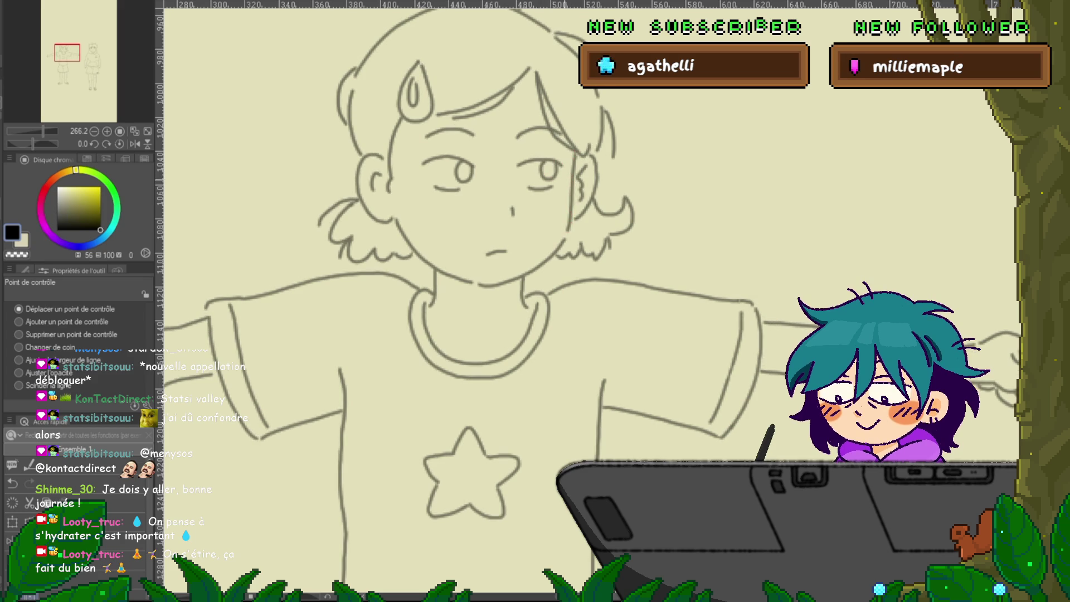
{"action": "left_click", "coordinate": [19, 334]}
{"action": "left_click", "coordinate": [337, 207]}
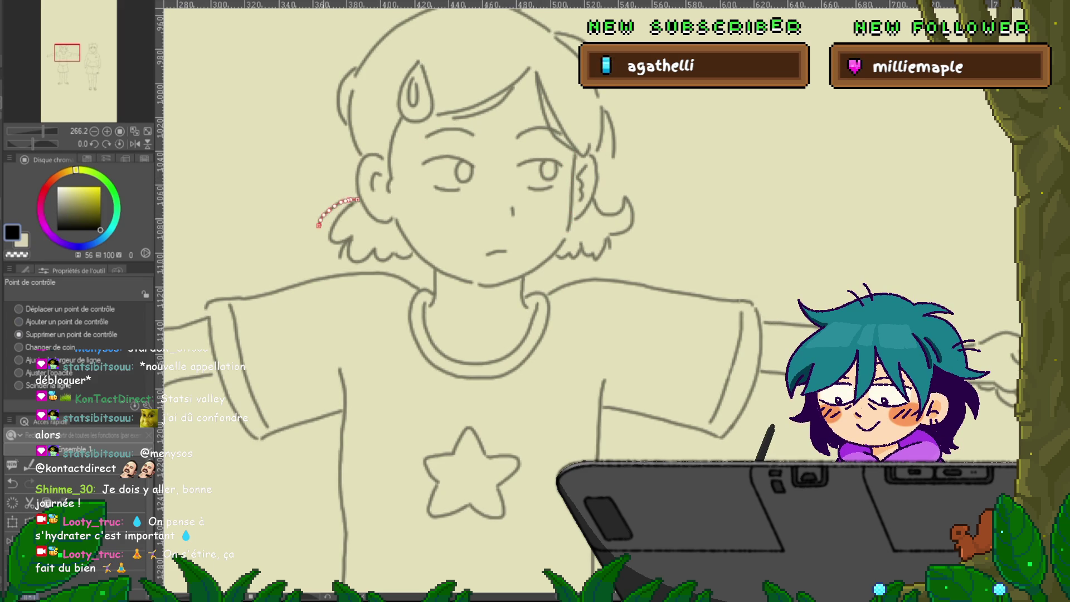
{"action": "left_click", "coordinate": [334, 209]}
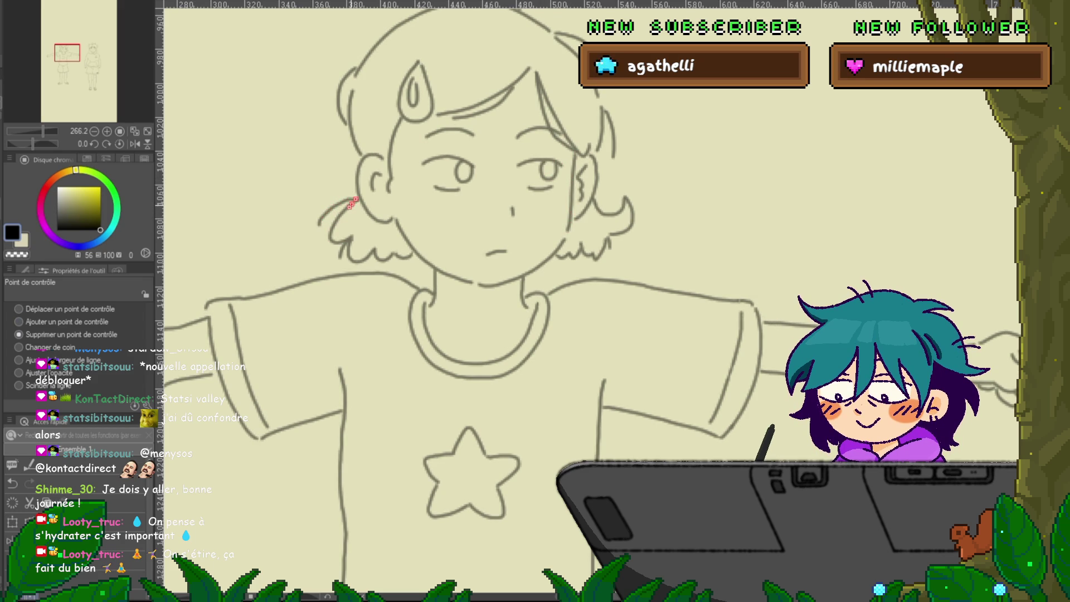
{"action": "left_click", "coordinate": [333, 210]}
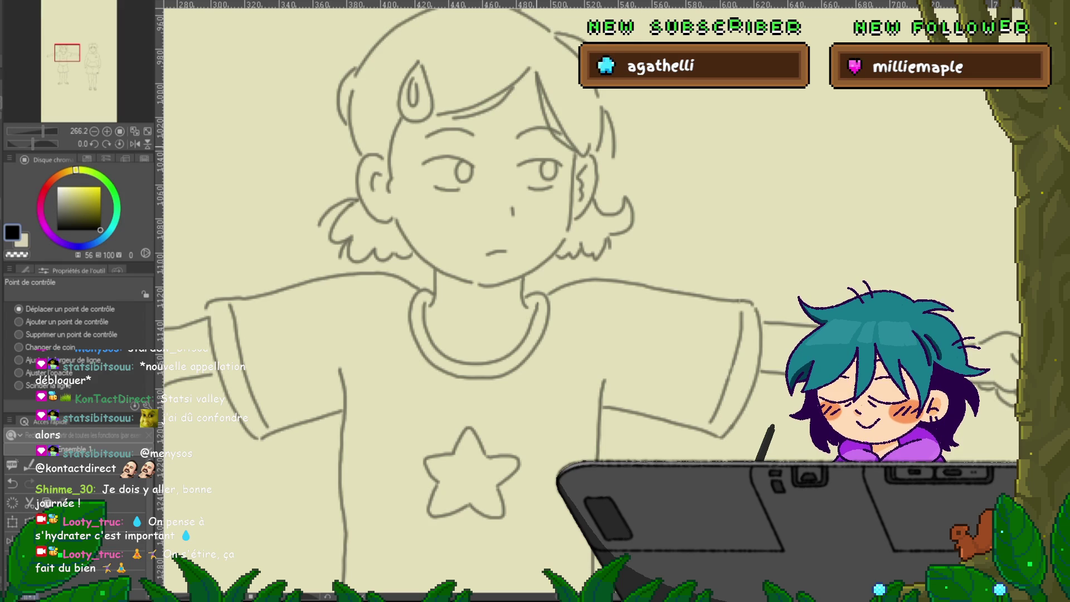
Undo the recent strand edits to compare, restoring the raised tuft near the ear.
{"action": "key", "text": "ctrl+z"}
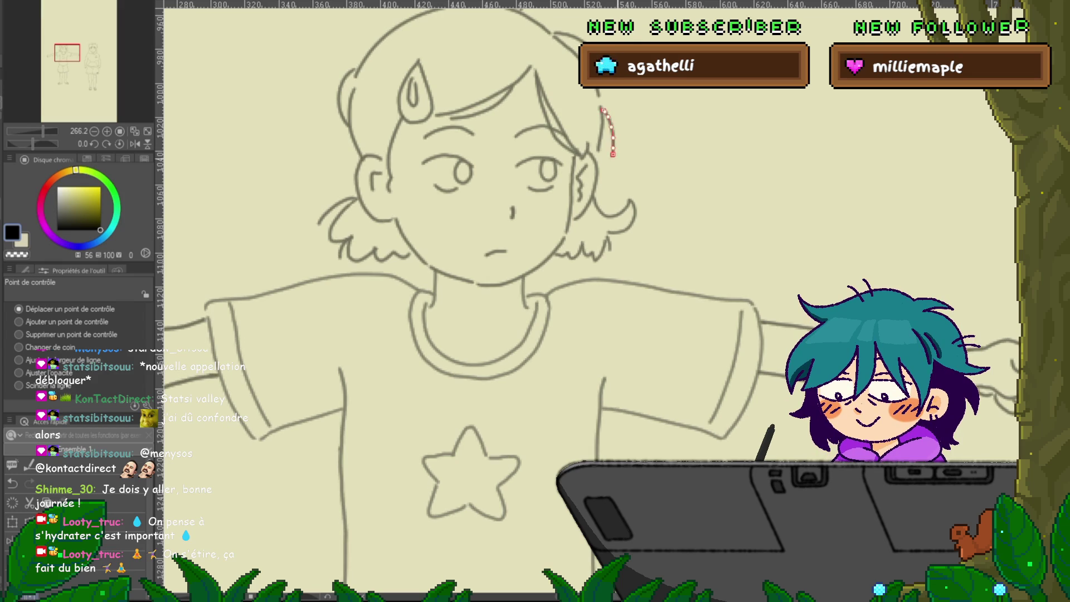
{"action": "key", "text": "ctrl+z"}
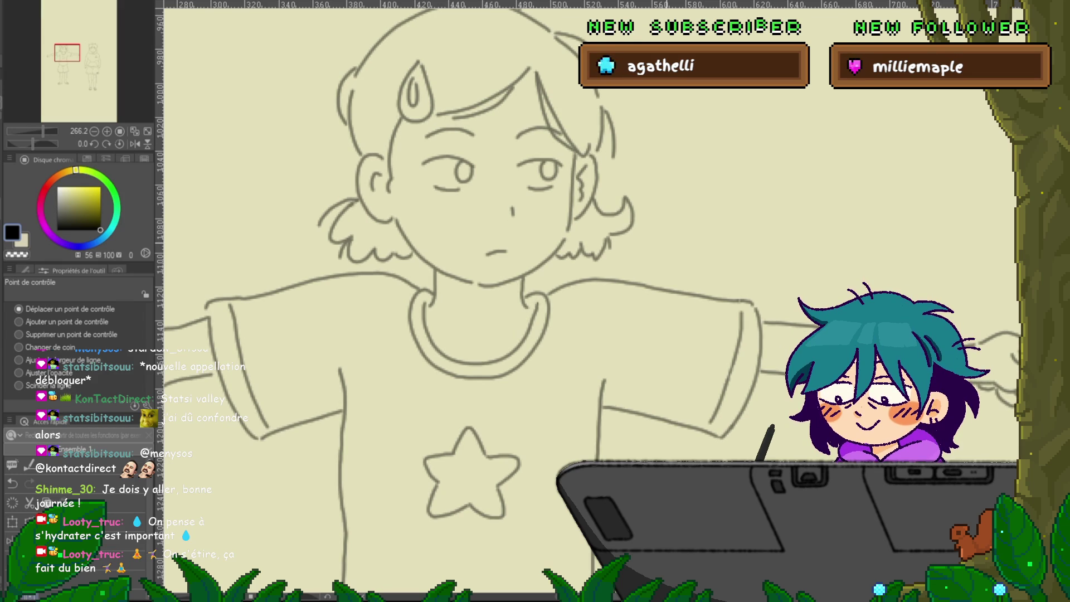
{"action": "key", "text": "ctrl+z"}
{"action": "key", "text": "ctrl+z"}
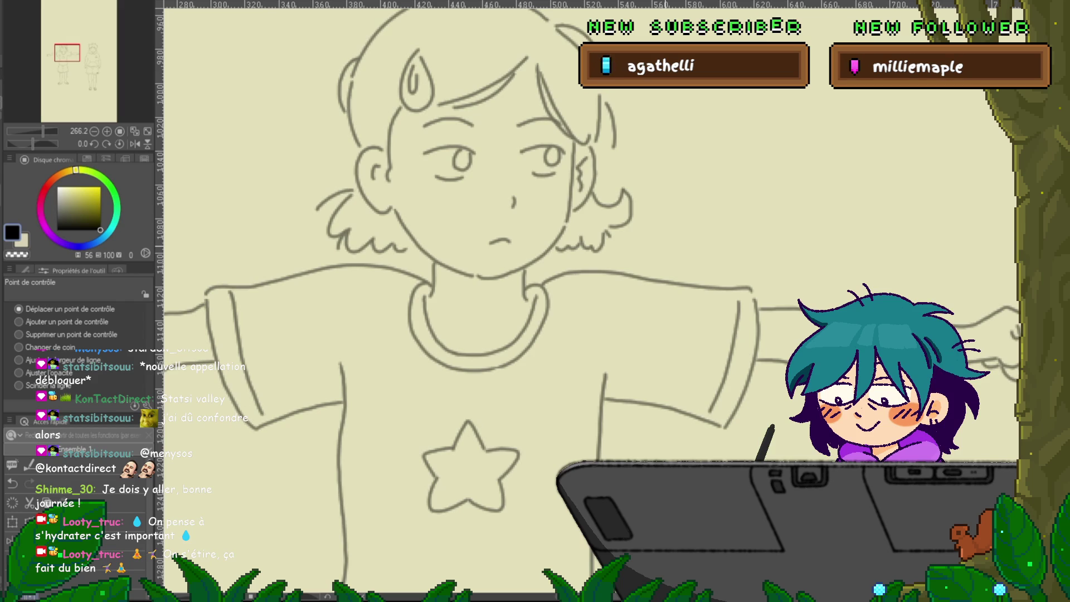
{"action": "key", "text": "ctrl+z"}
{"action": "key", "text": "ctrl+z"}
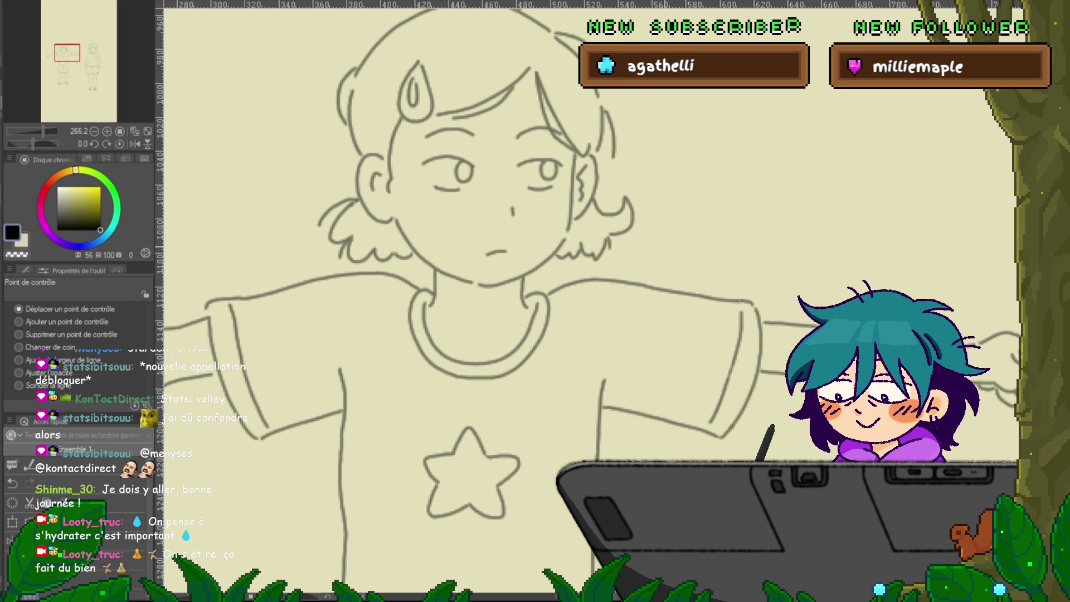
{"action": "key", "text": "ctrl+z"}
{"action": "key", "text": "ctrl+z"}
{"action": "key", "text": "ctrl+z"}
{"action": "key", "text": "ctrl+z"}
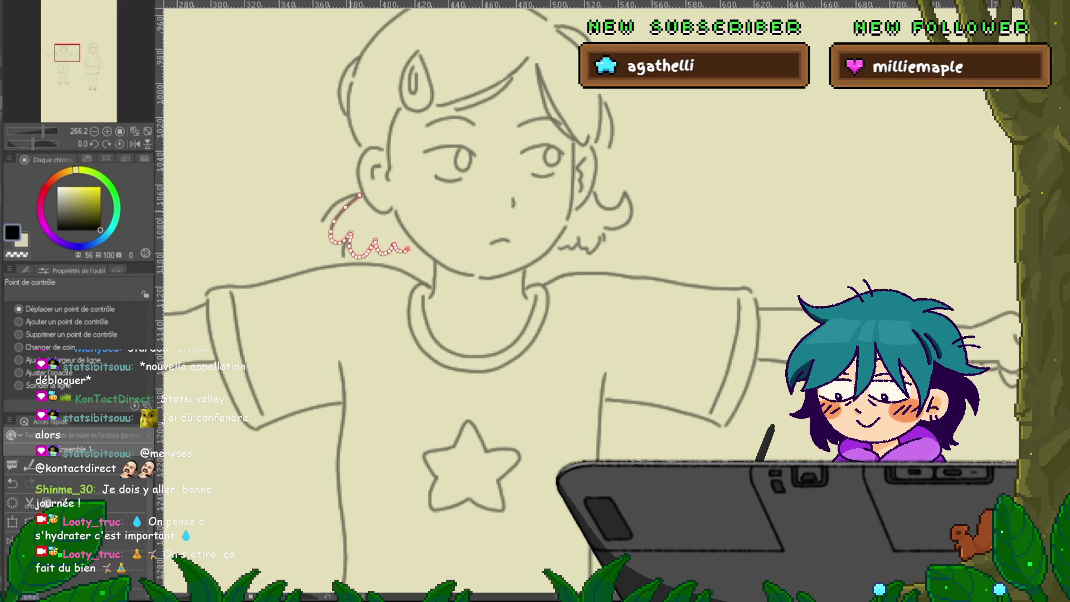
{"action": "key", "text": "ctrl+z"}
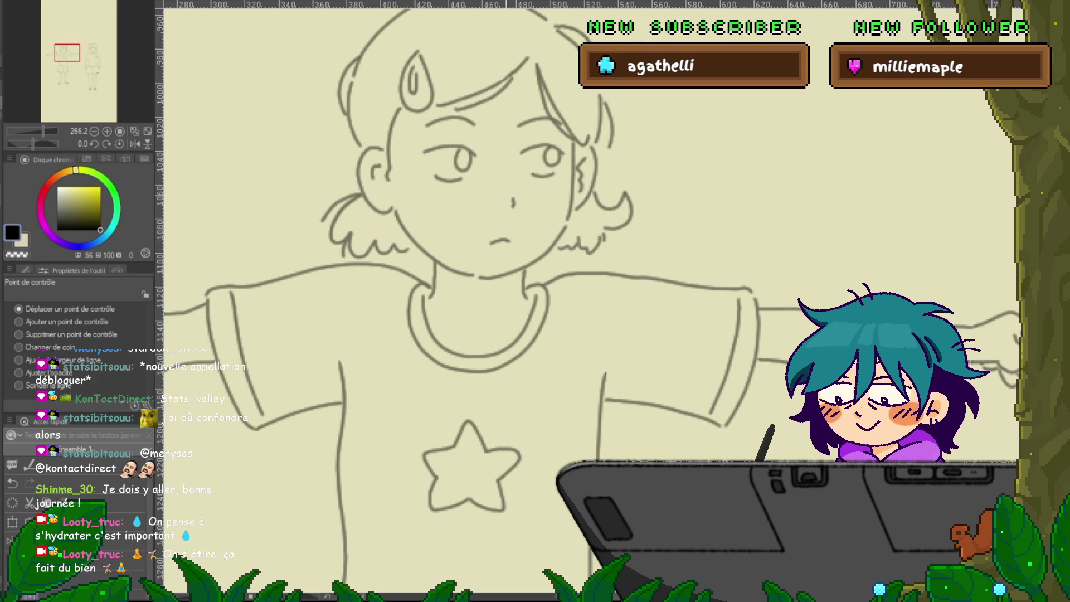
{"action": "left_click", "coordinate": [340, 203]}
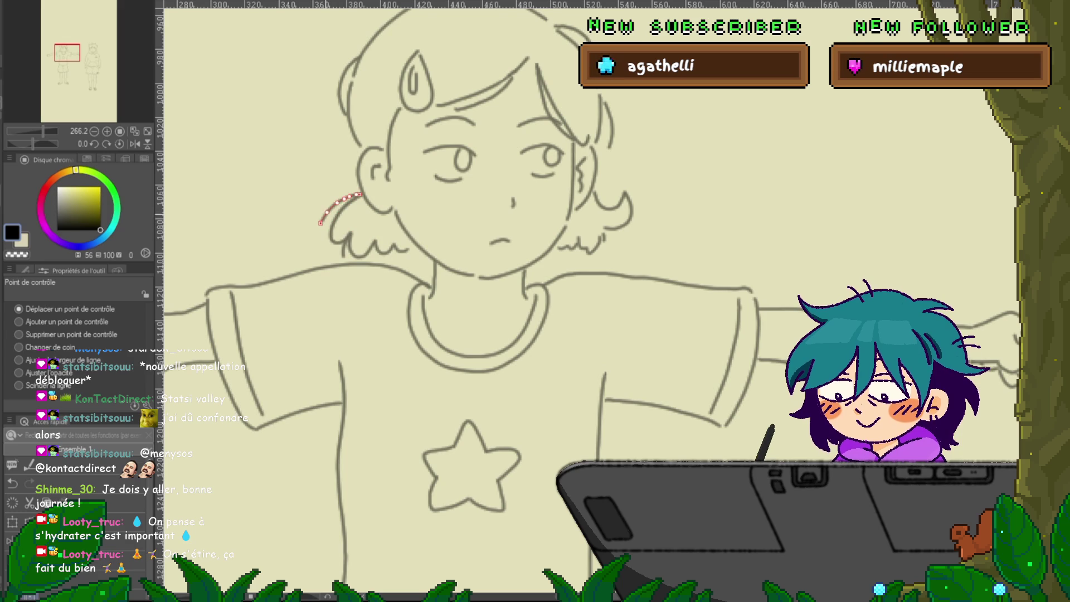
{"action": "key", "text": "ctrl+z"}
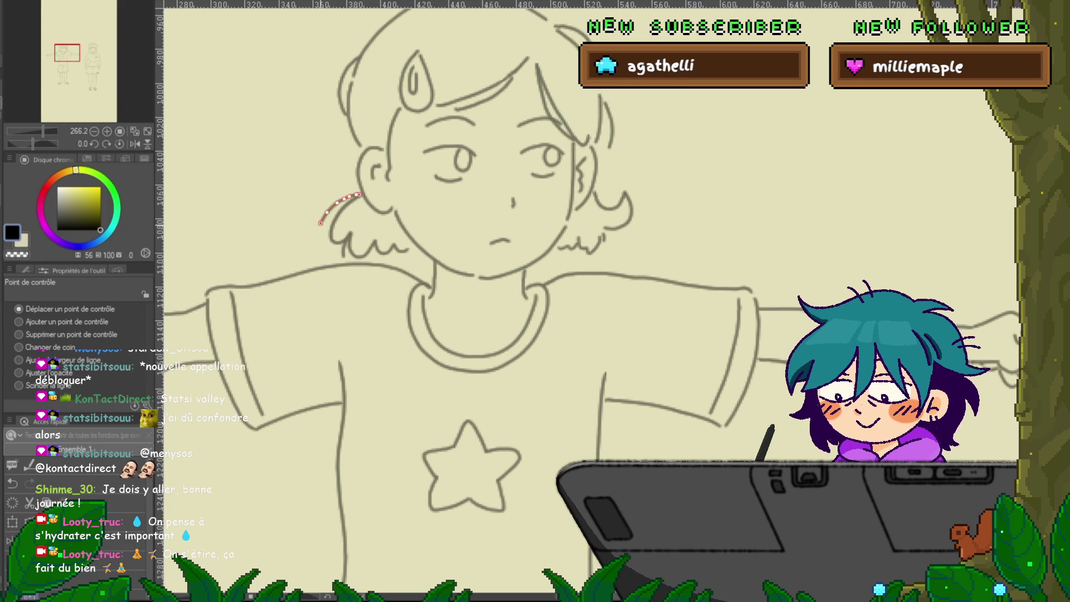
{"action": "key", "text": "ctrl+z"}
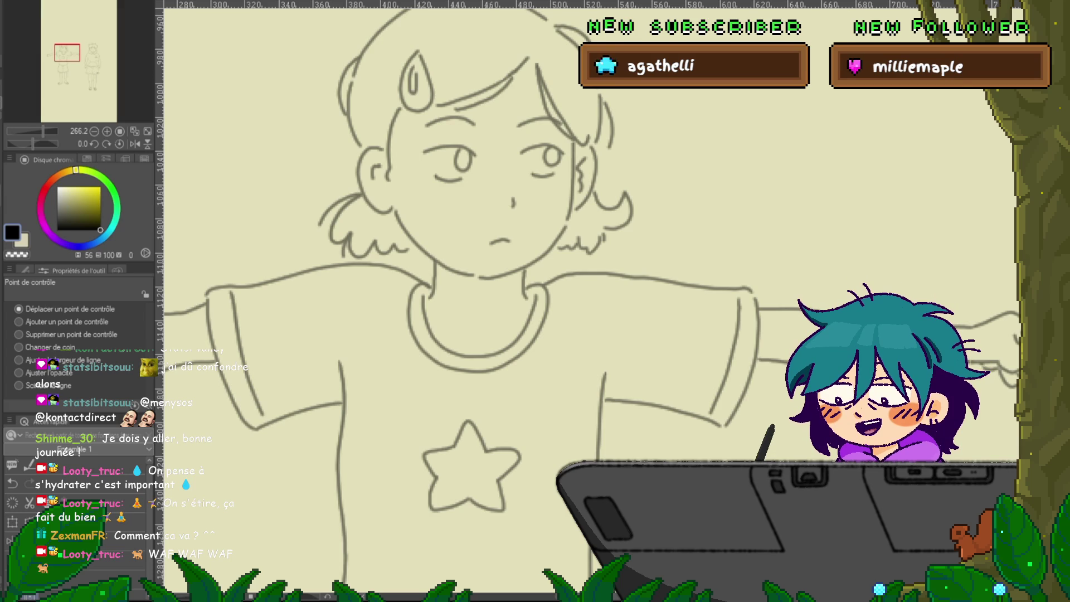
{"action": "key", "text": "ctrl+z"}
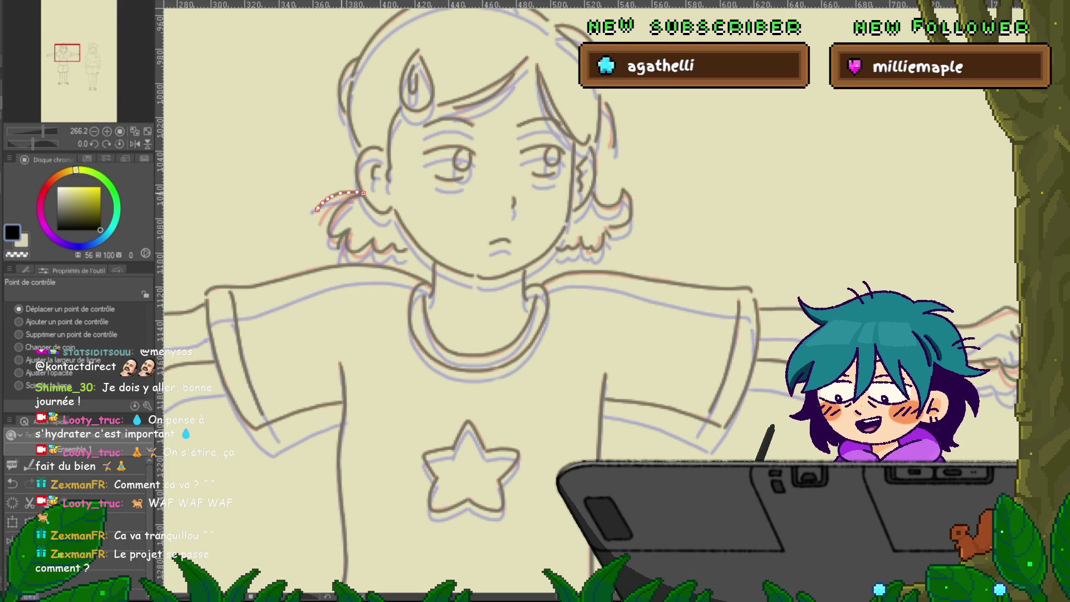
{"action": "key", "text": "Right"}
Flip between neighbouring frames to compare the hair and pan the girl's face into view.
{"action": "key", "text": "Left"}
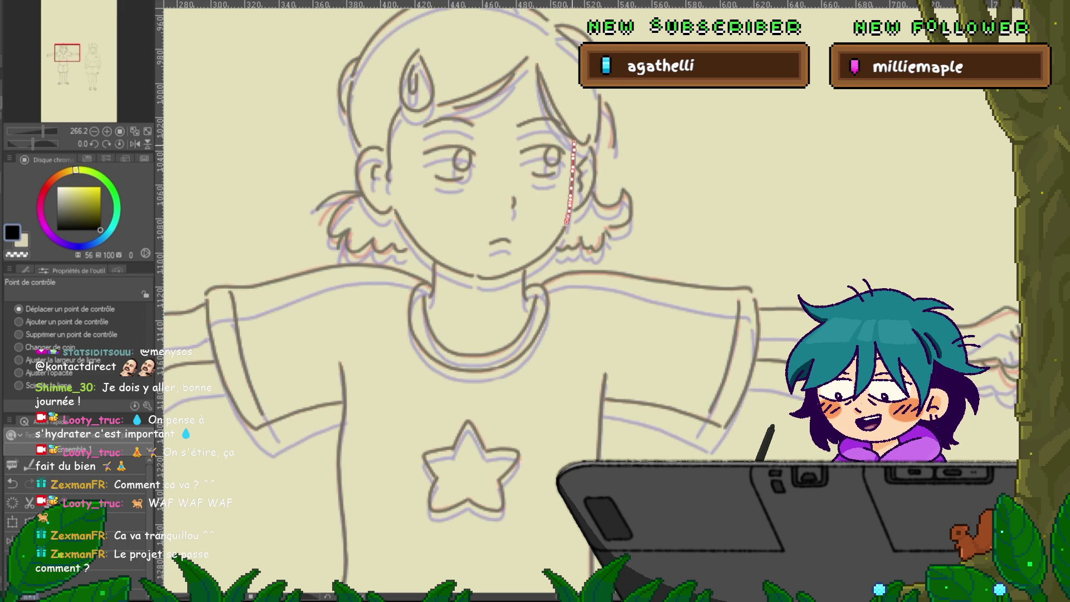
{"action": "key", "text": "Right"}
{"action": "key", "text": "Left"}
{"action": "key", "text": "Right"}
{"action": "key", "text": "Left"}
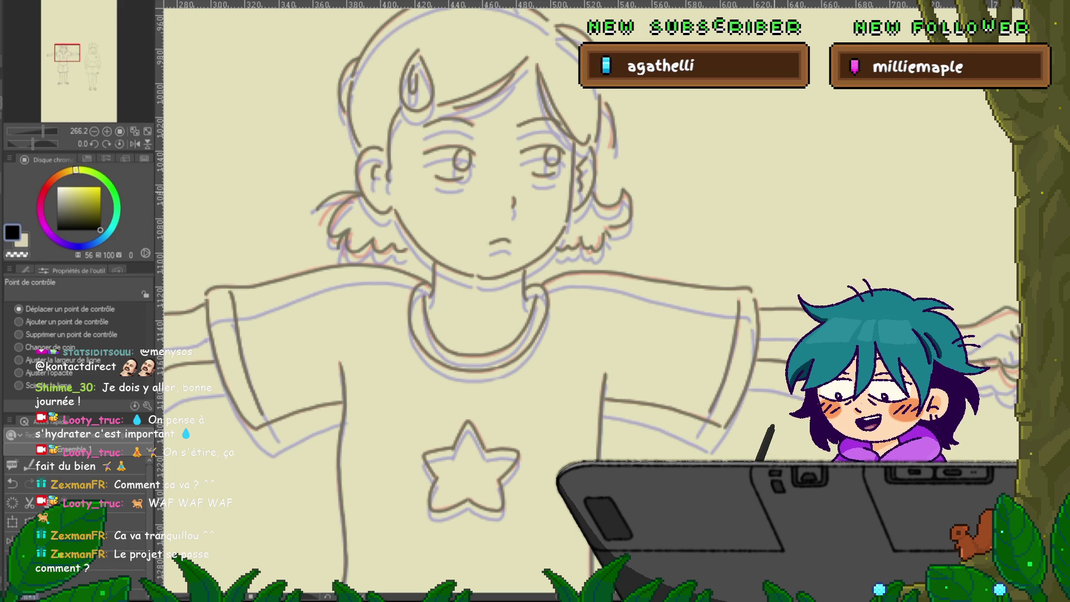
{"action": "mouse_move", "coordinate": [502, 335]}
{"action": "left_mouse_down"}
{"action": "mouse_move", "coordinate": [667, 308]}
{"action": "mouse_move", "coordinate": [700, 215]}
{"action": "left_mouse_up"}
{"action": "mouse_move", "coordinate": [558, 278]}
{"action": "left_mouse_down"}
{"action": "mouse_move", "coordinate": [334, 447]}
{"action": "mouse_move", "coordinate": [327, 423]}
{"action": "left_mouse_up"}
{"action": "left_click_drag", "start_coordinate": [502, 279], "coordinate": [514, 340]}
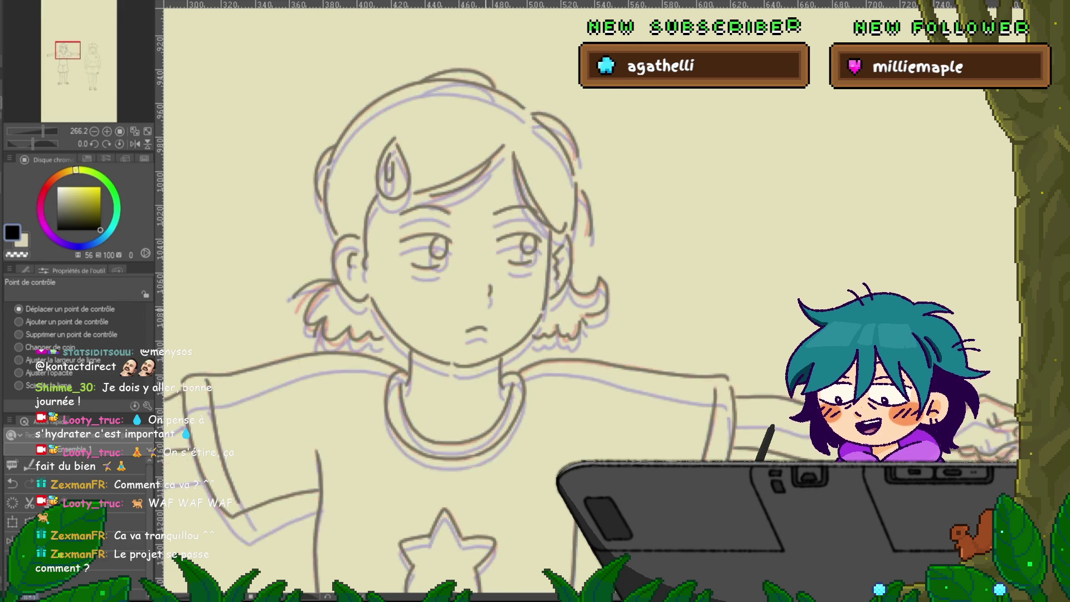
{"action": "left_click_drag", "start_coordinate": [501, 279], "coordinate": [610, 310]}
Inspect the left hair-edge, curl, ear and right-side hair strokes, ending on the closed-eyes frame.
{"action": "left_click", "coordinate": [425, 316]}
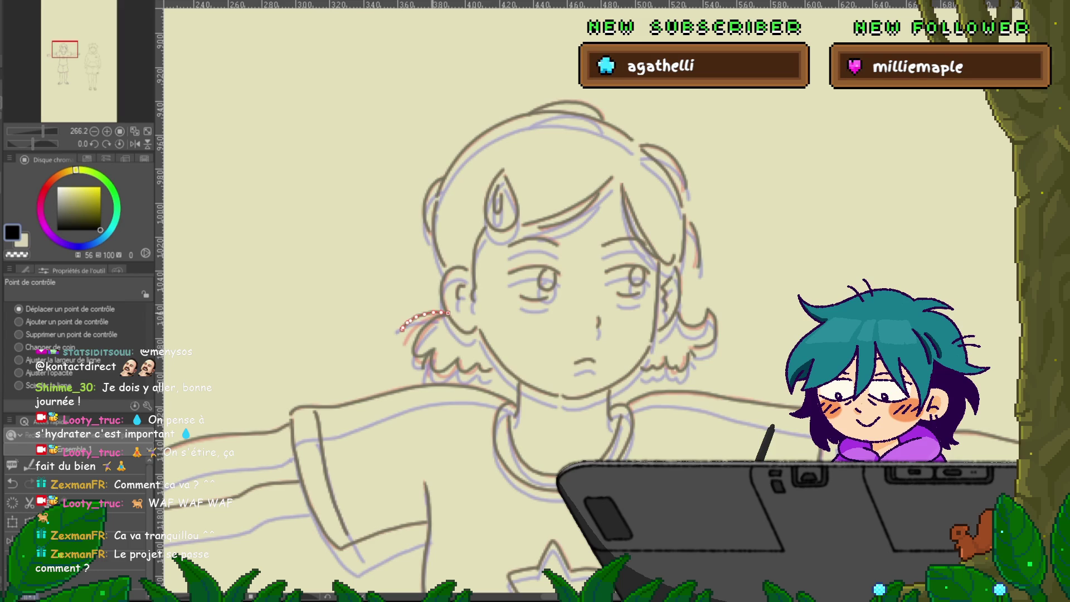
{"action": "key", "text": "ctrl+d"}
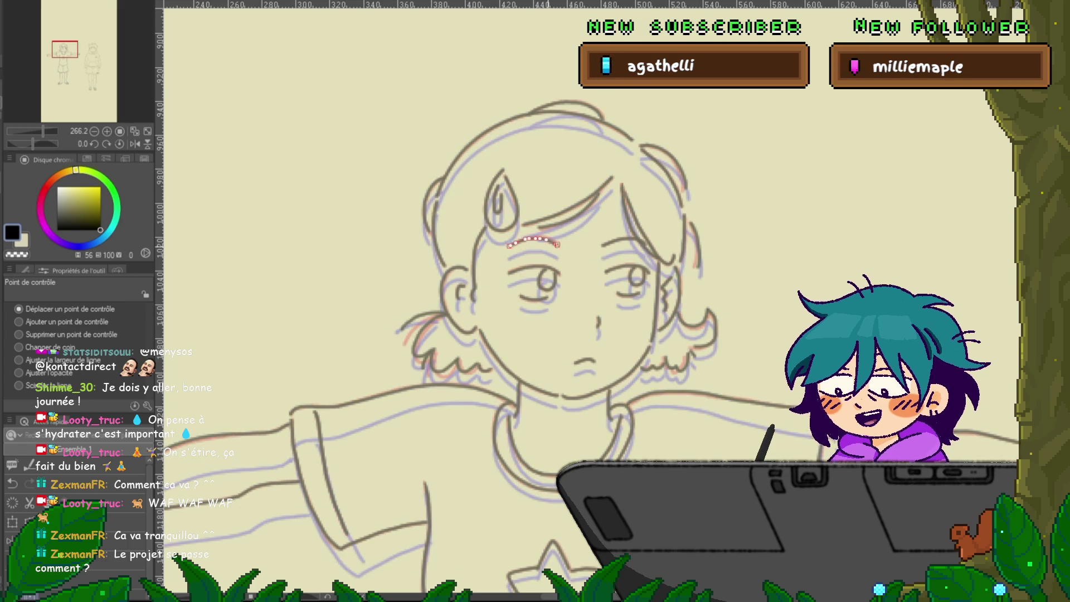
{"action": "key", "text": "ctrl+Return"}
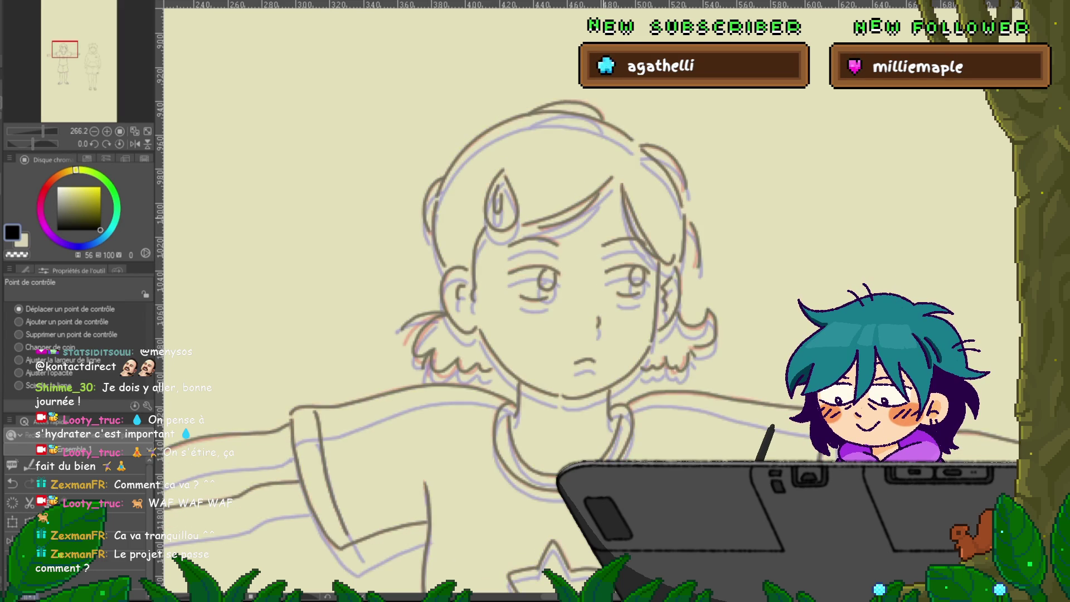
{"action": "scroll", "coordinate": [557, 307], "scroll_direction": "down", "scroll_amount": 1}
{"action": "left_click", "coordinate": [426, 301]}
{"action": "left_click", "coordinate": [421, 278]}
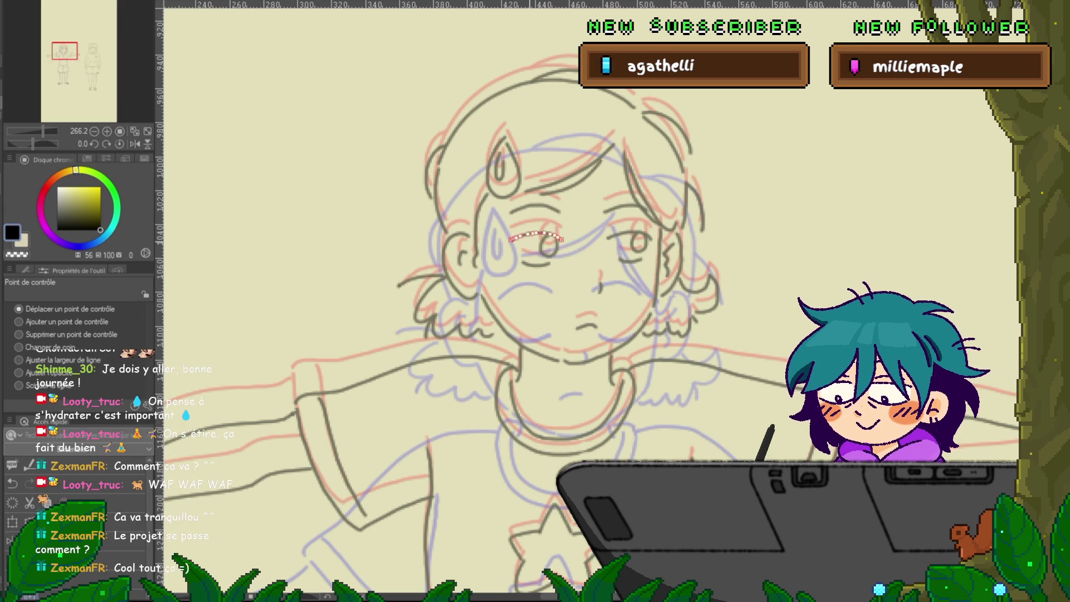
{"action": "left_click", "coordinate": [445, 262]}
{"action": "left_click", "coordinate": [422, 278]}
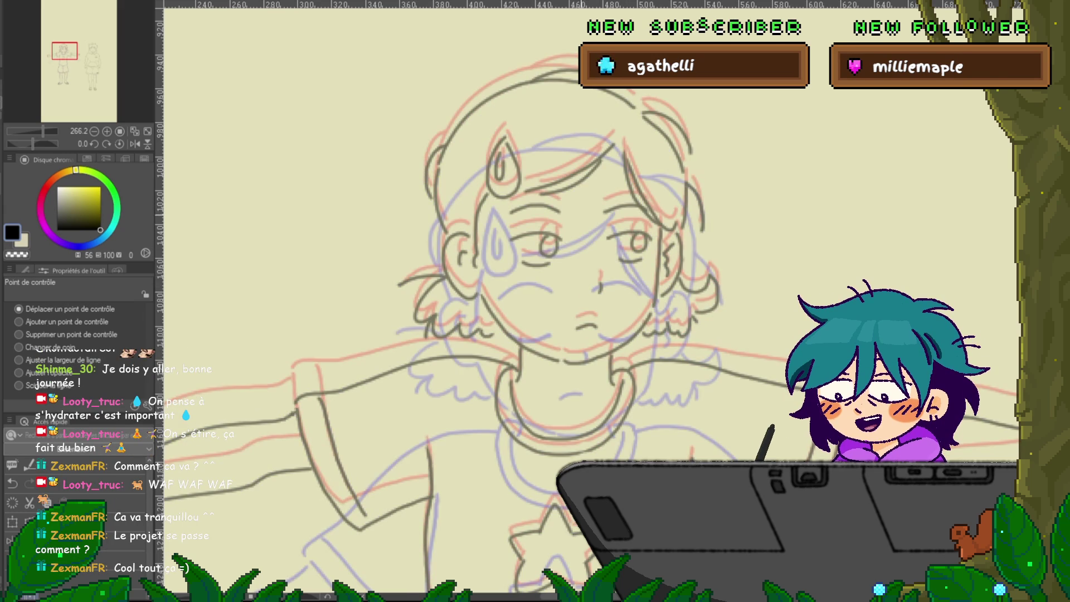
{"action": "left_click", "coordinate": [422, 277]}
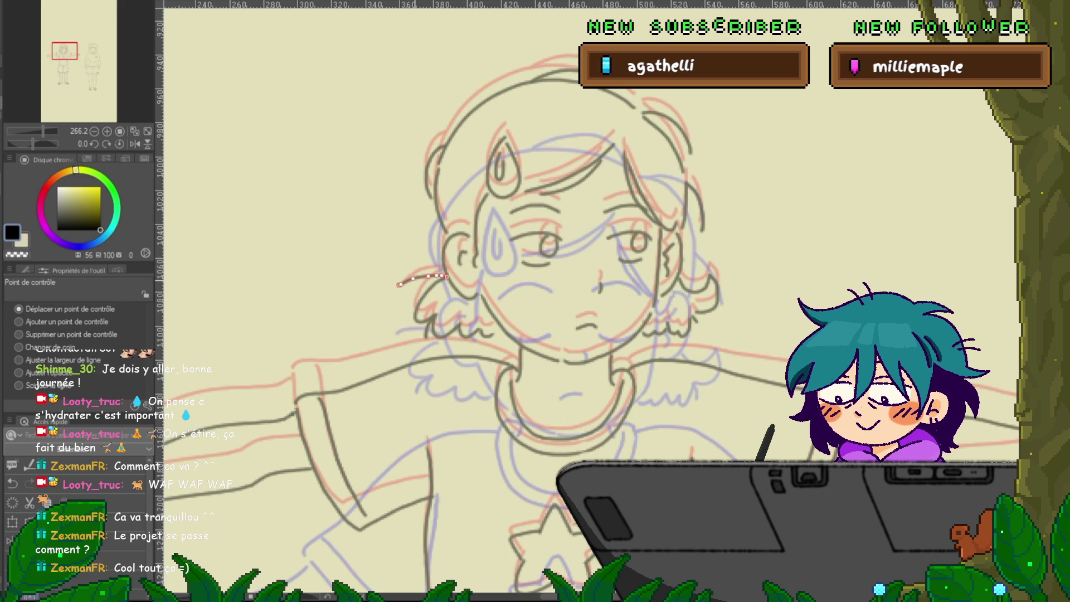
{"action": "left_click", "coordinate": [657, 216]}
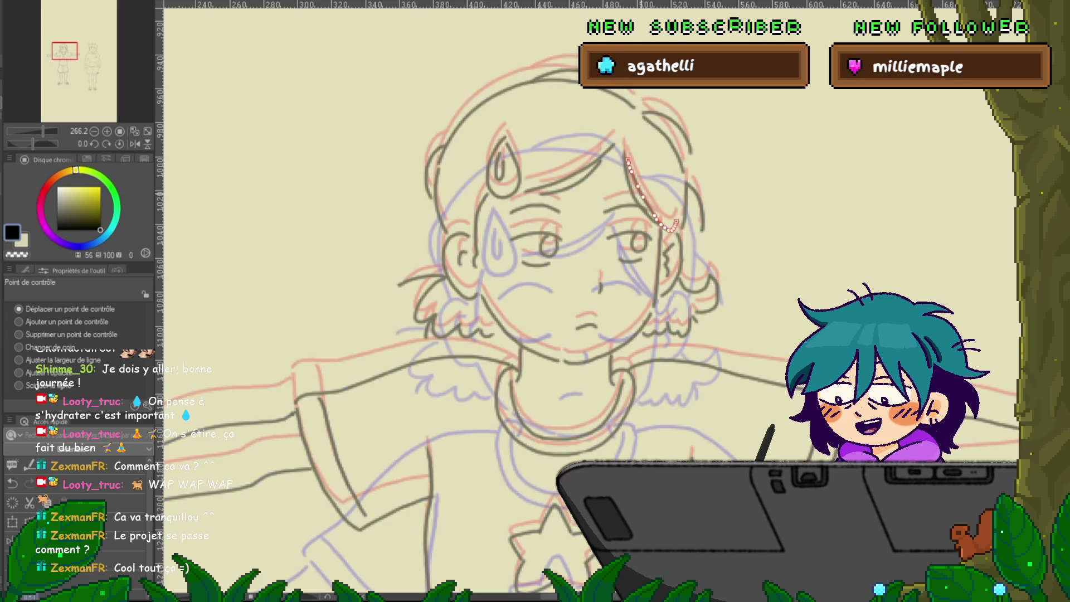
{"action": "left_click", "coordinate": [635, 190]}
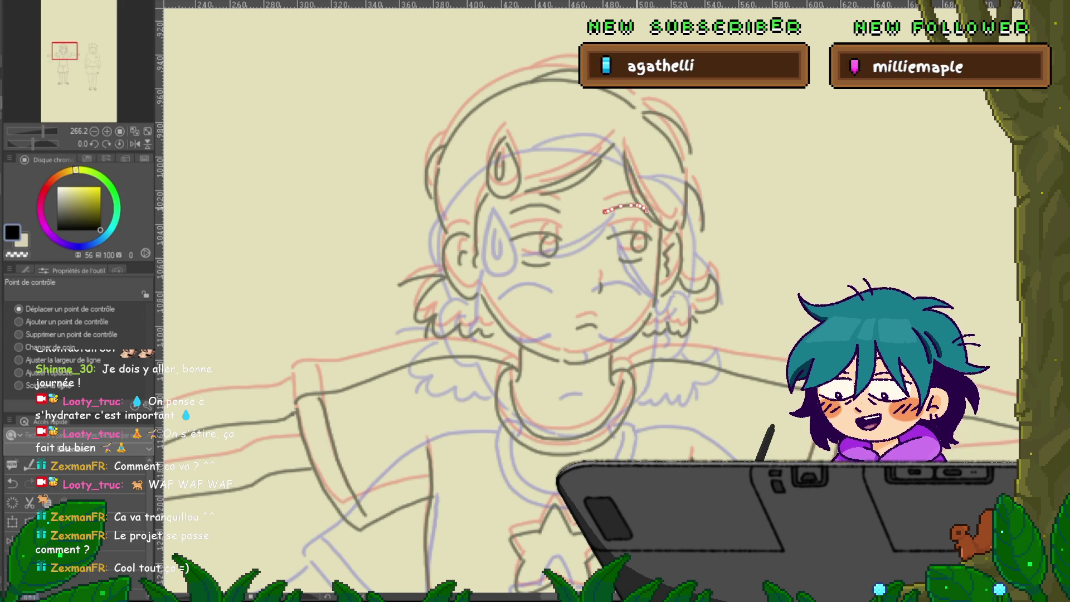
{"action": "key", "text": "space"}
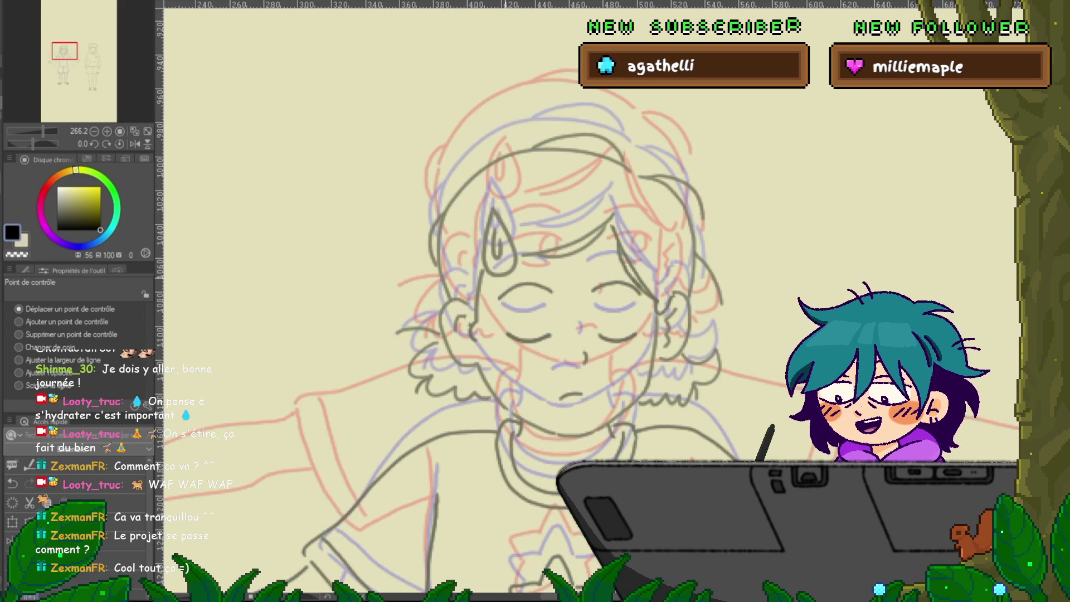
Select the small curved stray stroke at the girl's left ear and delete it.
{"action": "left_click", "coordinate": [418, 330]}
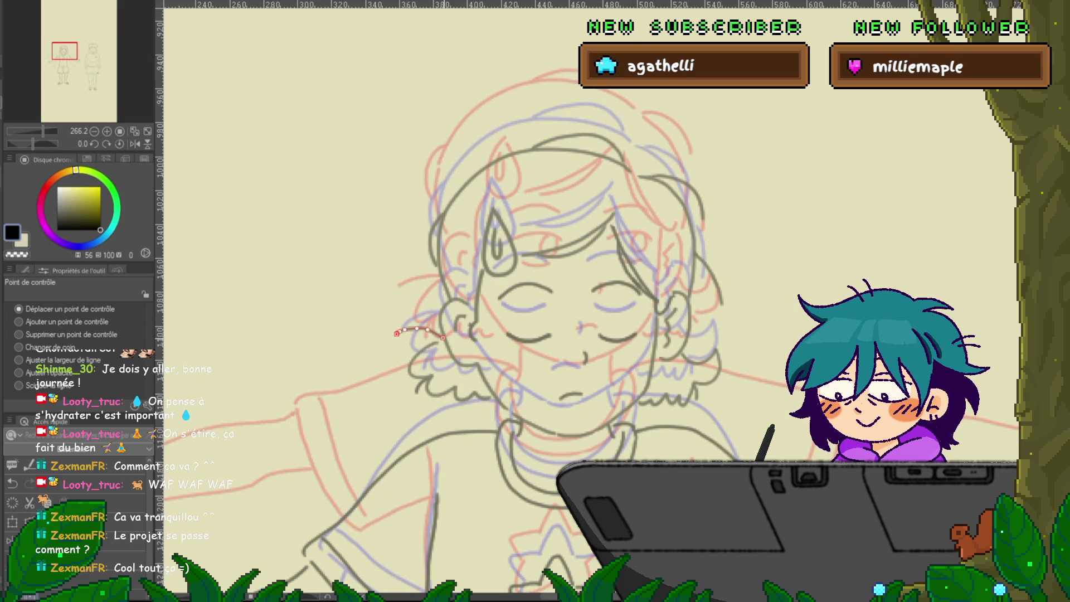
{"action": "left_click", "coordinate": [429, 379]}
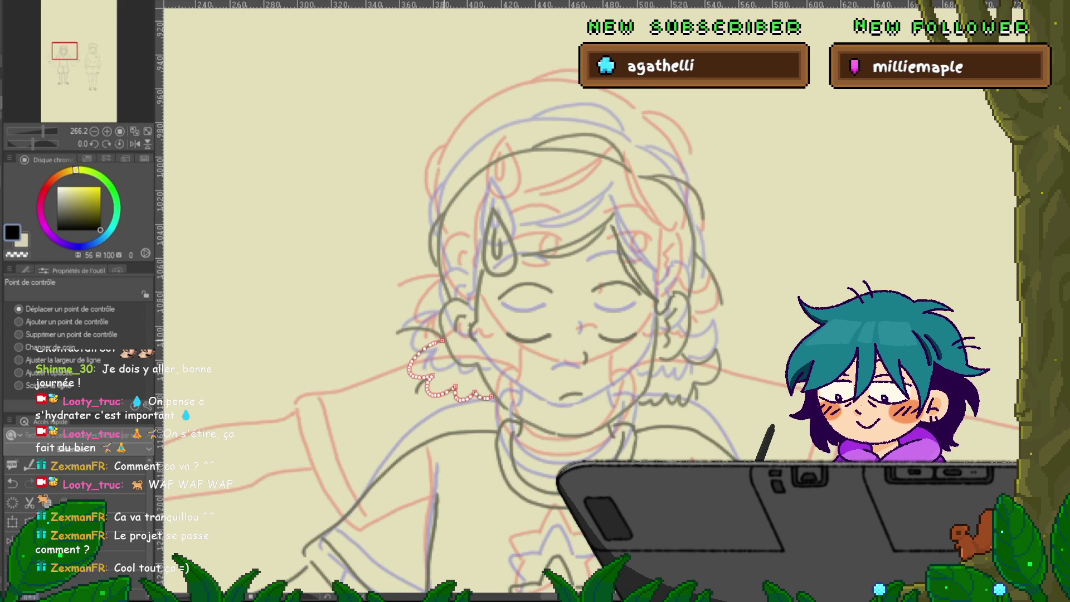
{"action": "key", "text": "space"}
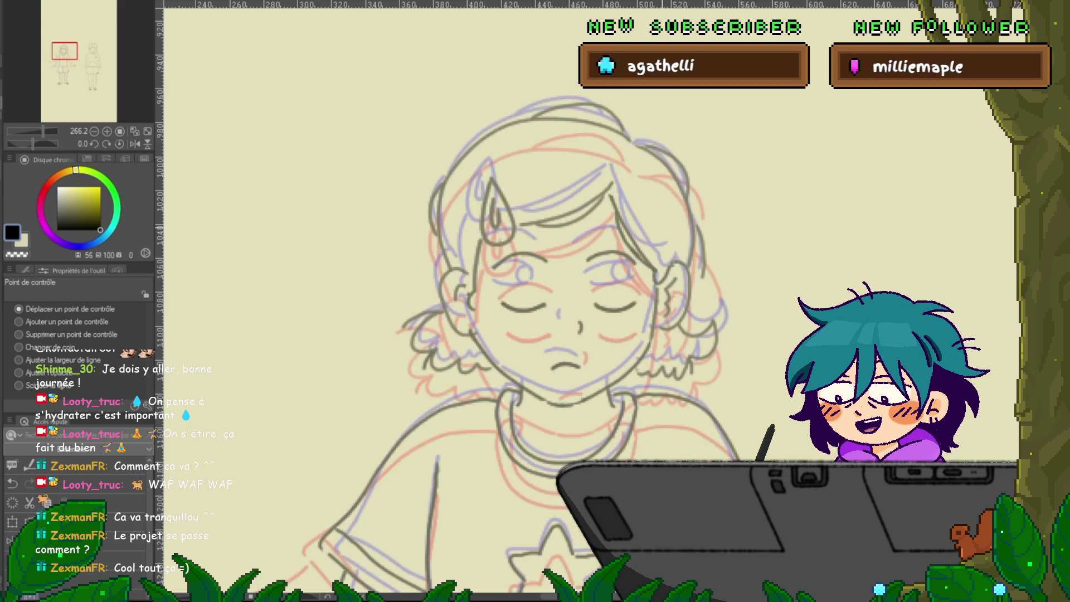
{"action": "left_click", "coordinate": [435, 237]}
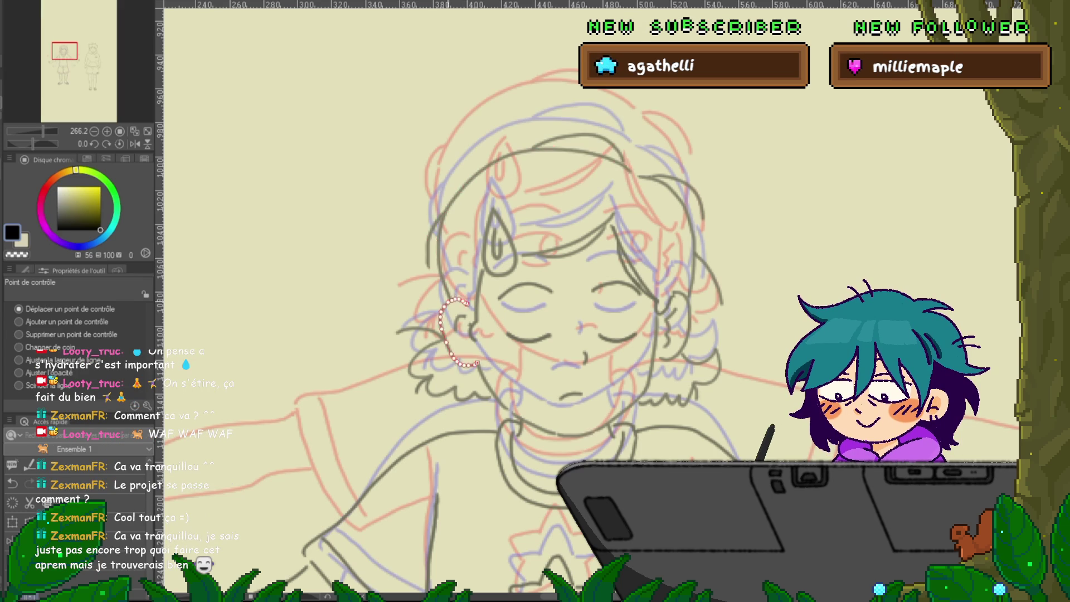
{"action": "left_click", "coordinate": [479, 296]}
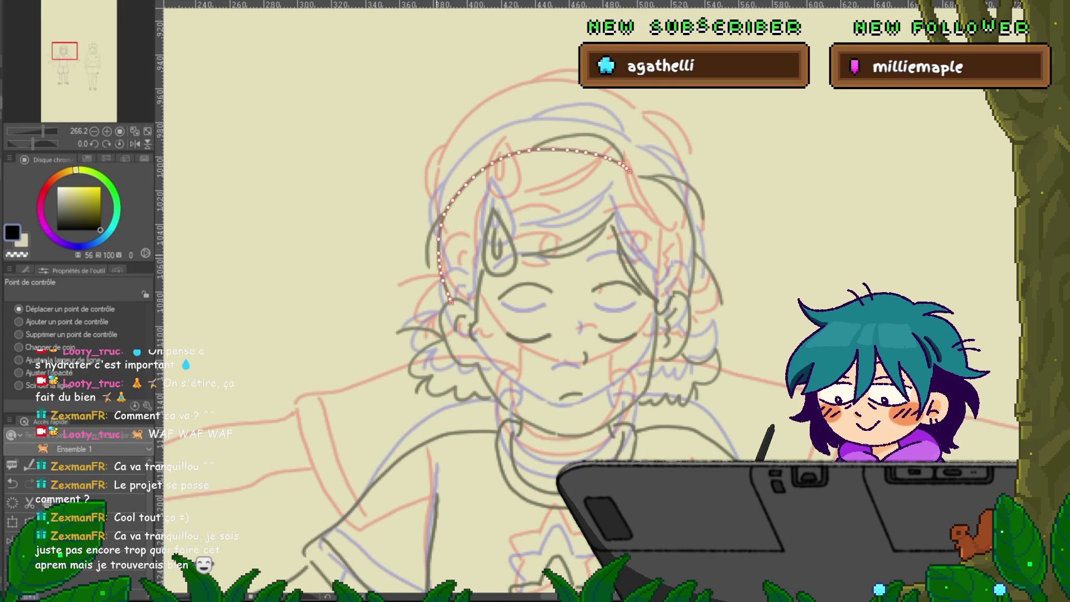
{"action": "left_click", "coordinate": [459, 322]}
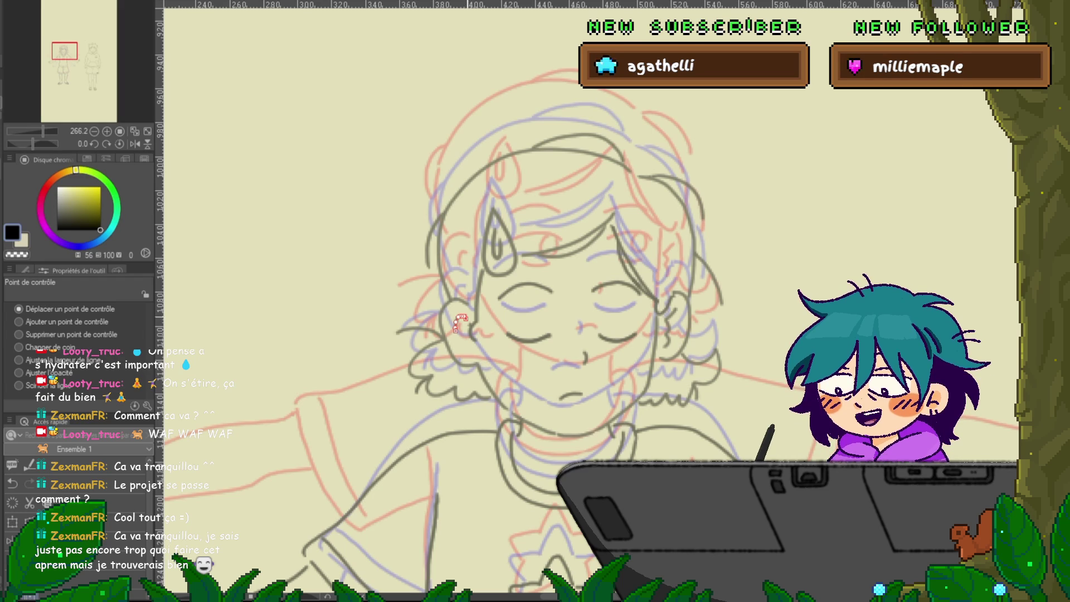
{"action": "key", "text": "Delete"}
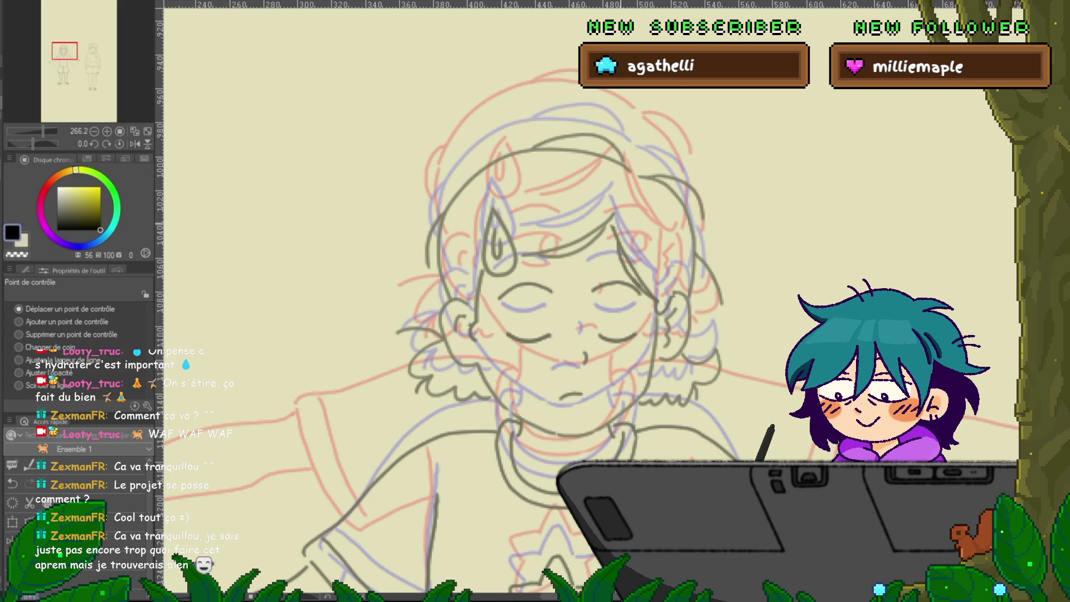
Move to the next frame and set the Control Point tool back to moving points.
{"action": "key", "text": "Right"}
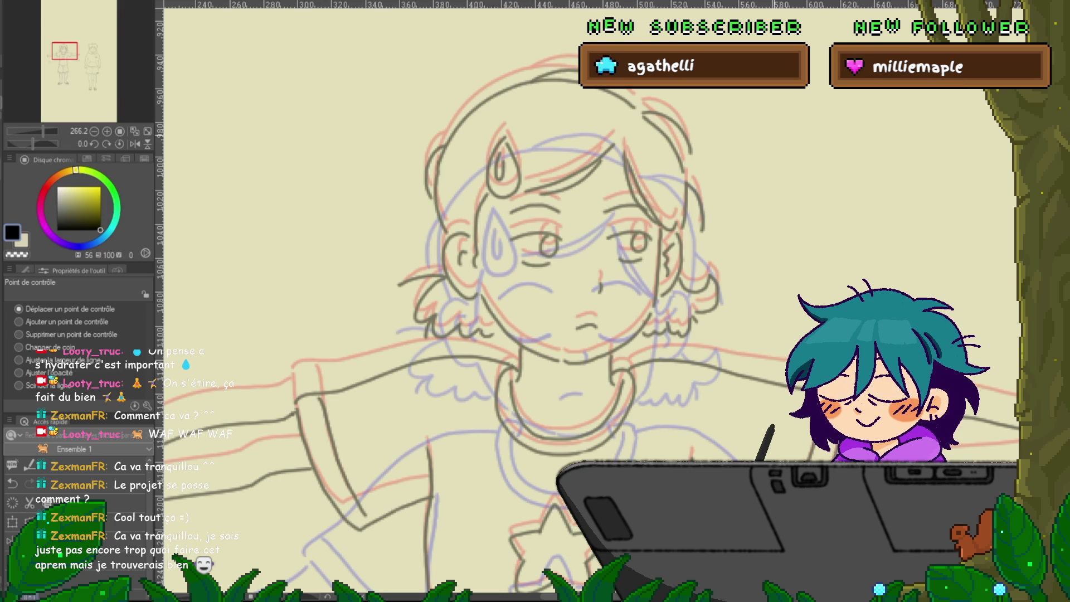
{"action": "left_click", "coordinate": [18, 334]}
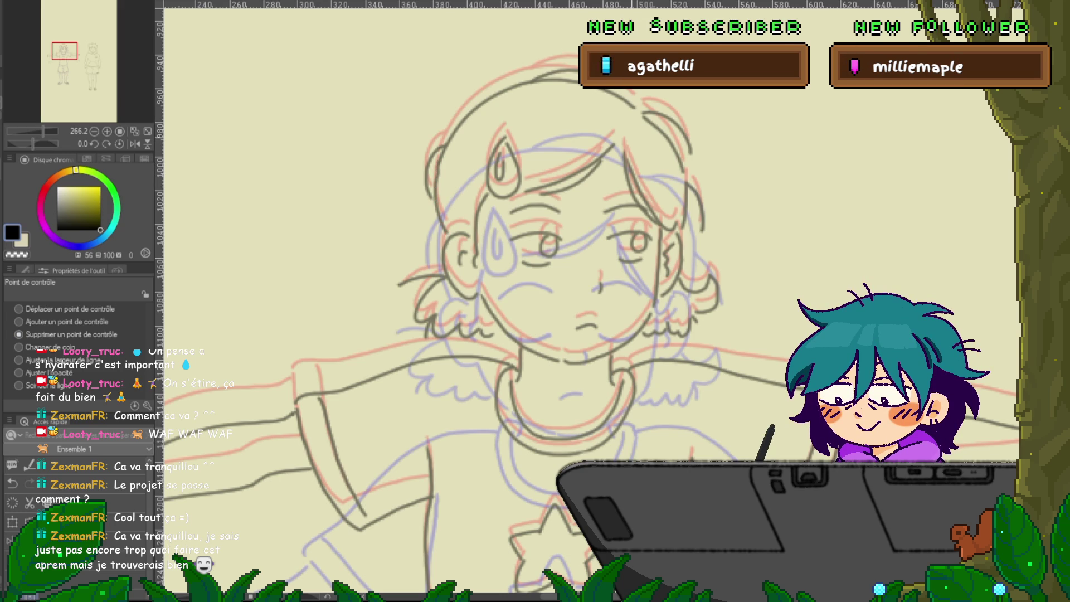
{"action": "left_click", "coordinate": [19, 308]}
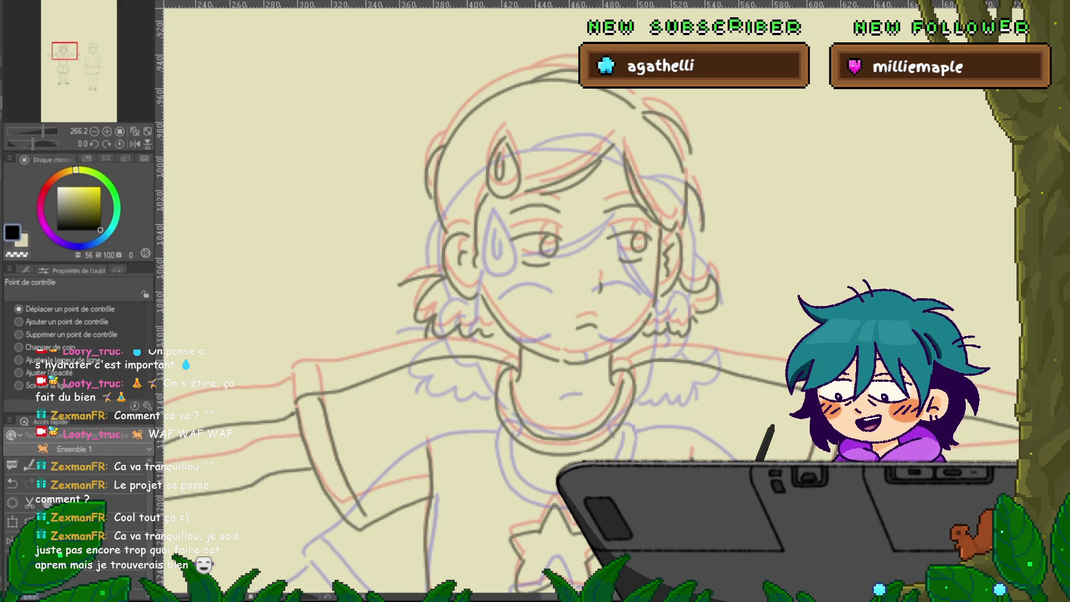
Switch from the pen to the Control Point tool and select the right and left hair strands near the ear.
{"action": "key", "text": "p"}
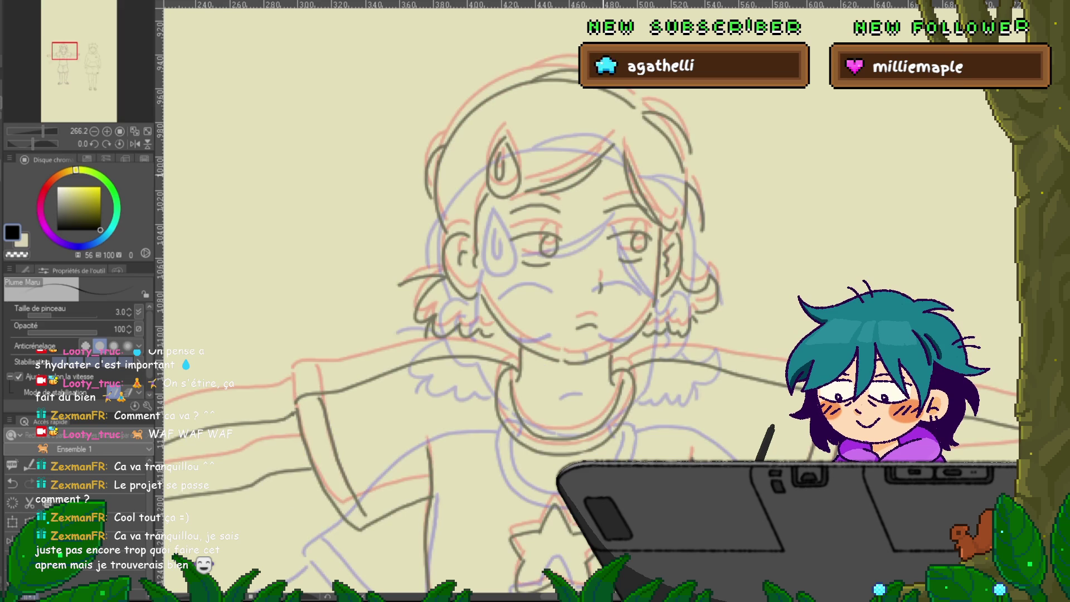
{"action": "key", "text": "y"}
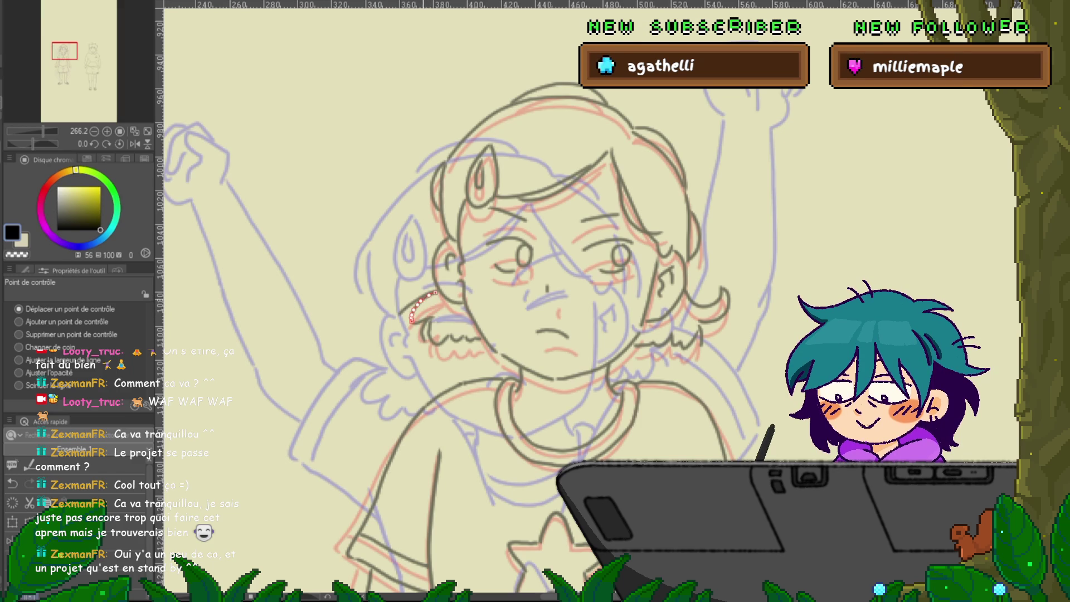
{"action": "left_click", "coordinate": [688, 223]}
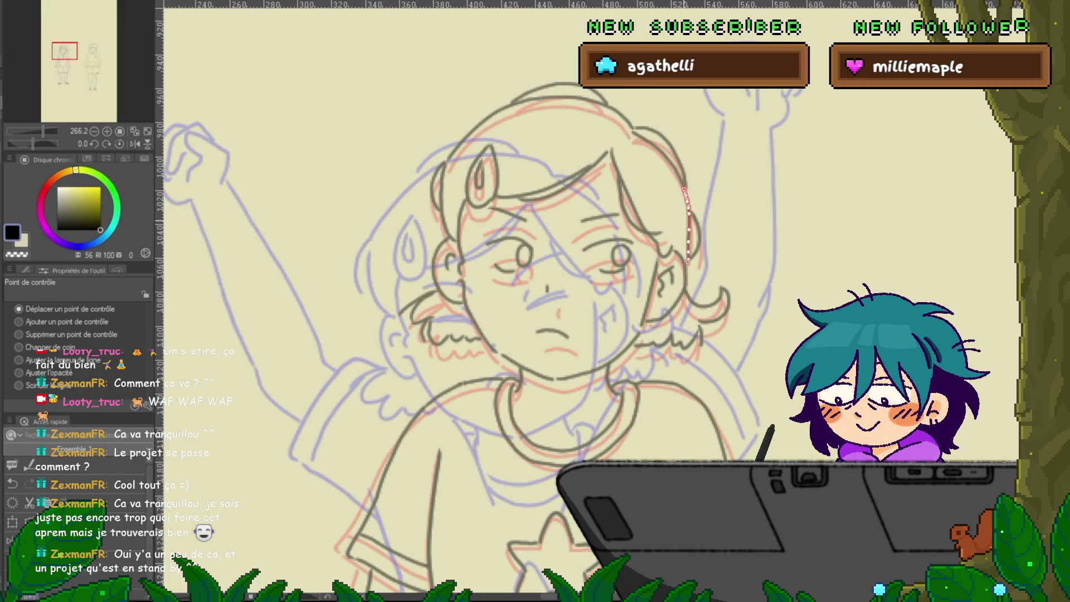
{"action": "left_click", "coordinate": [423, 307]}
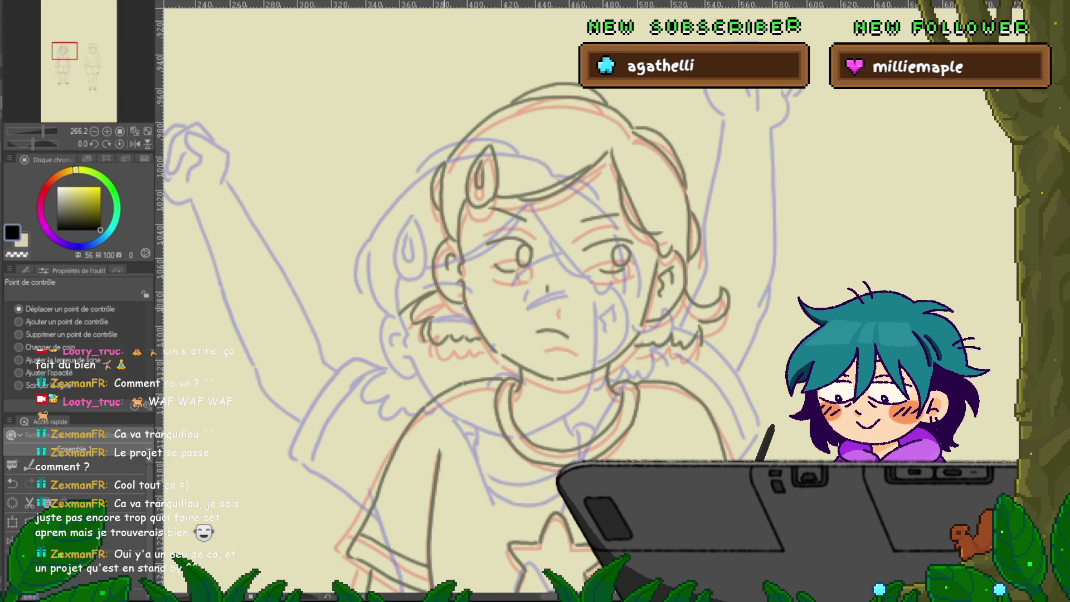
{"action": "left_click", "coordinate": [437, 333]}
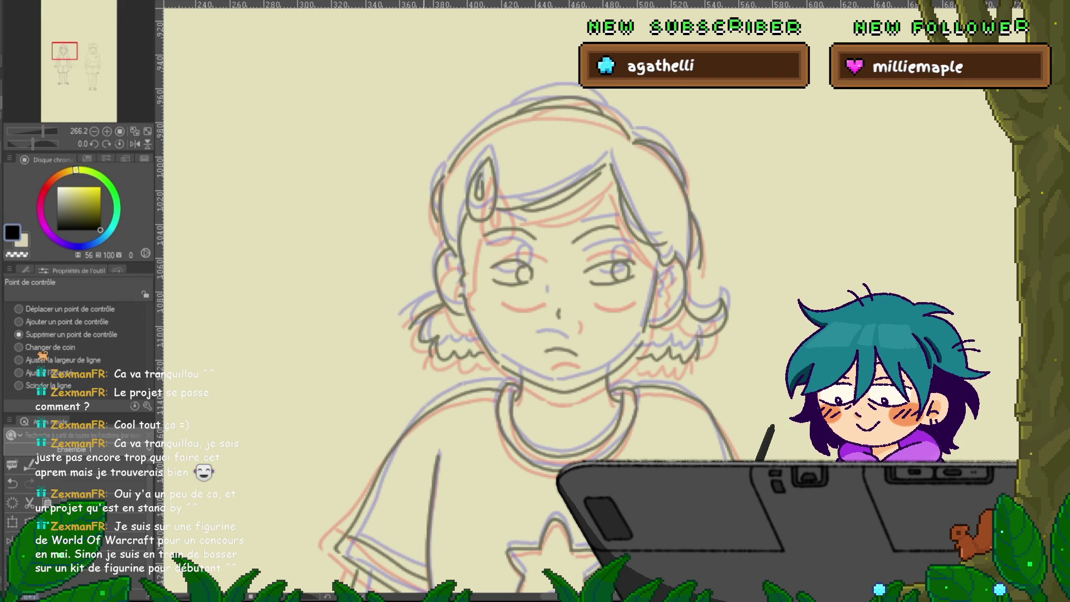
Flip back and forth between the eyes-closed, open-eyed and raised-arms frames to compare poses.
{"action": "key", "text": "p"}
{"action": "key", "text": "Right"}
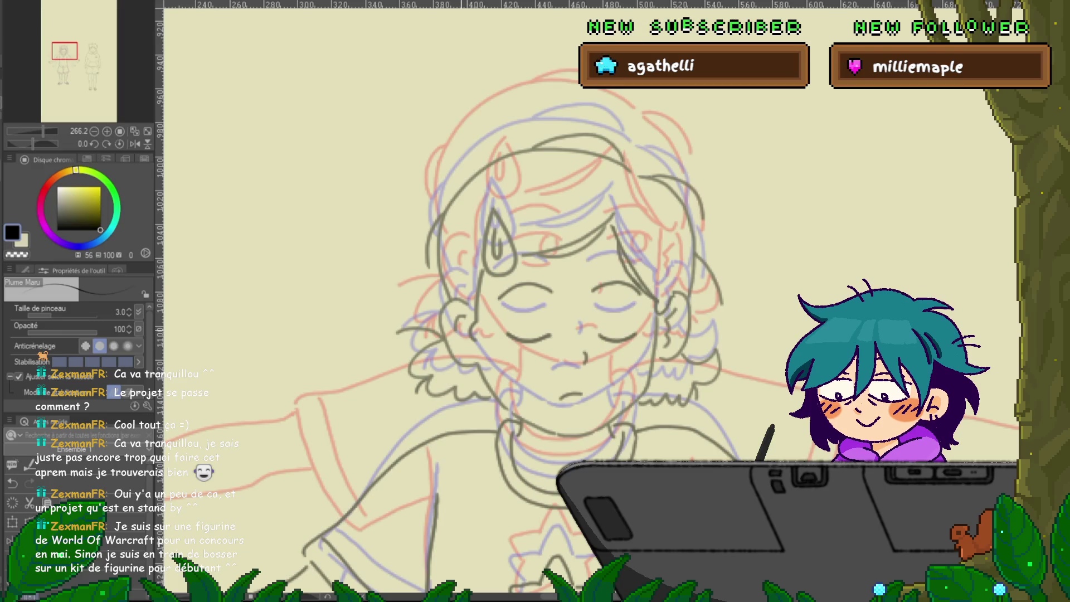
{"action": "key", "text": "Right"}
{"action": "key", "text": "Right"}
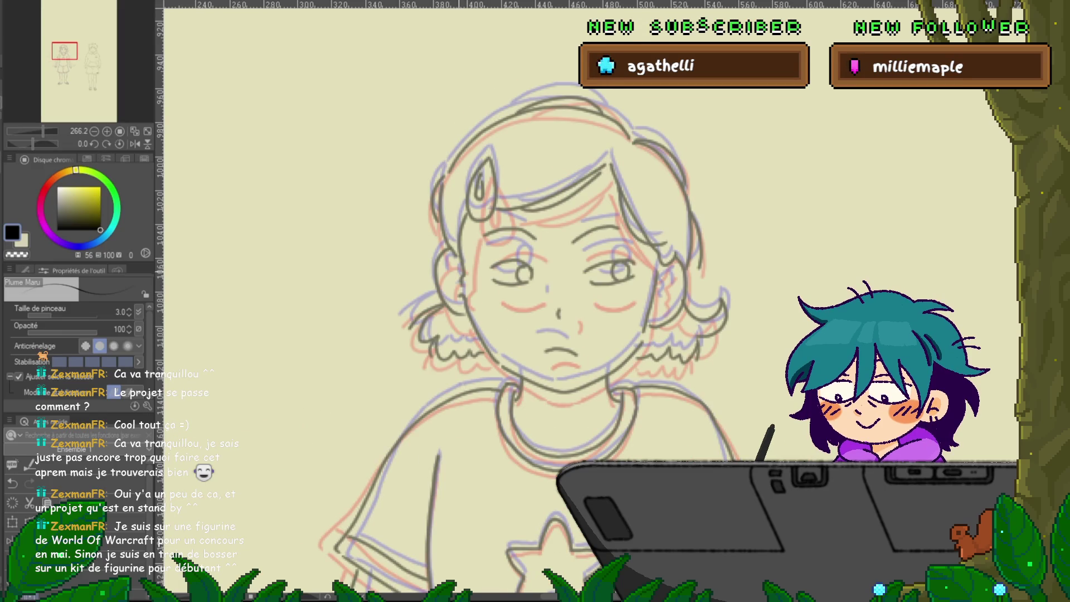
{"action": "key", "text": "Left"}
{"action": "key", "text": "Right"}
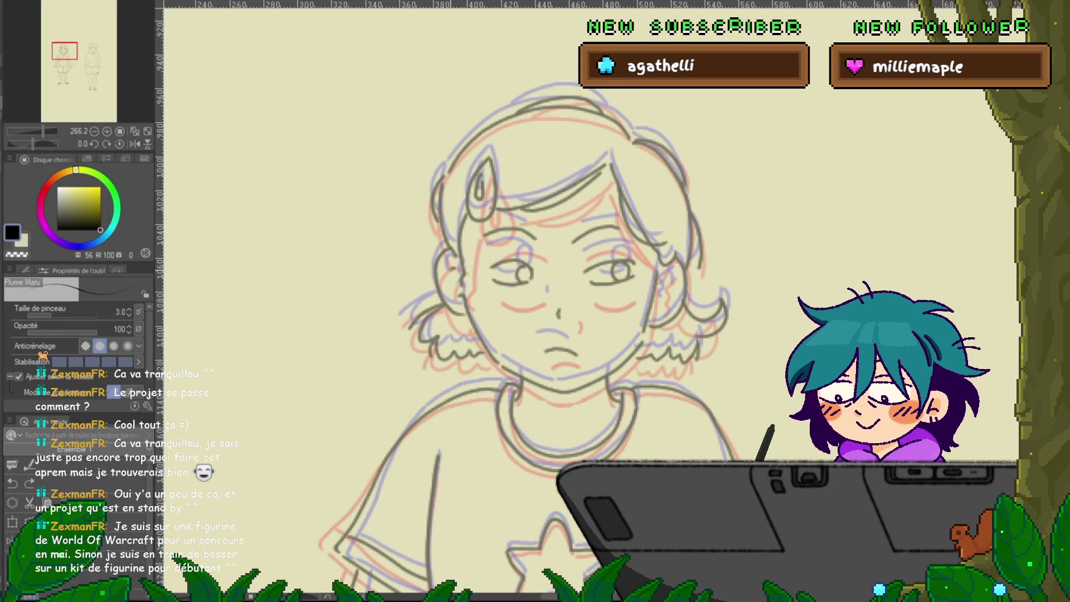
{"action": "key", "text": "Left"}
{"action": "key", "text": "Right"}
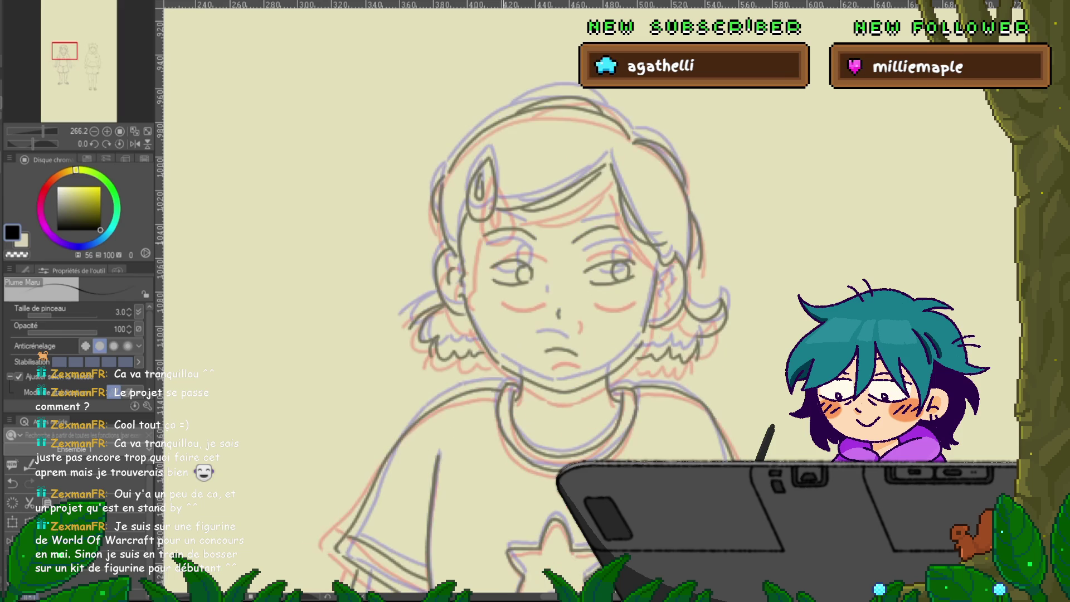
{"action": "key", "text": "Right"}
{"action": "key", "text": "Left"}
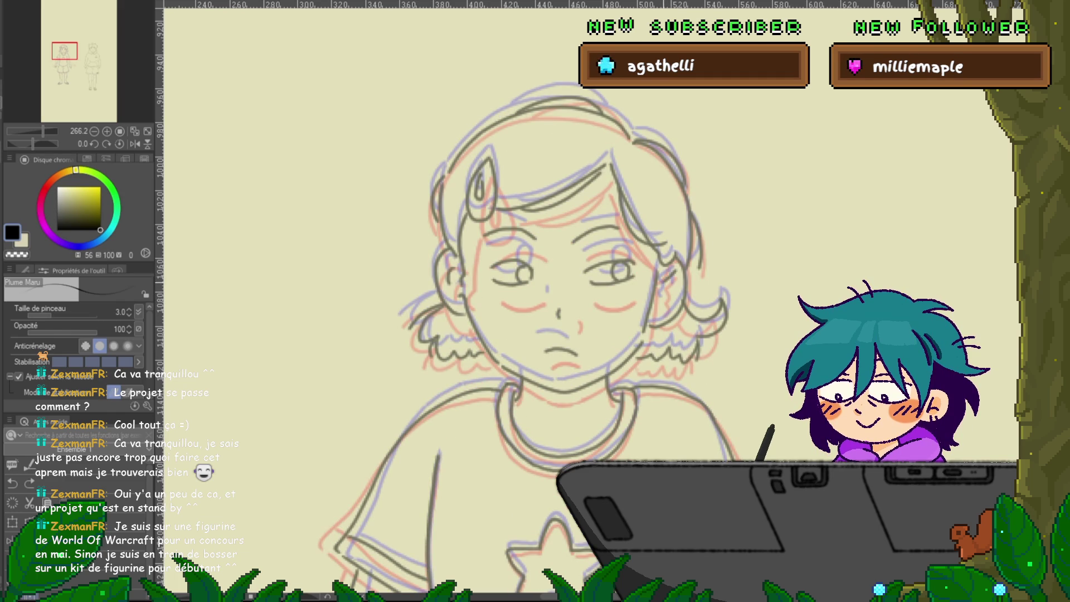
Step through the frames comparing the hair, ending on the eyes-closed frame with the Control Point tool.
{"action": "key", "text": "Right"}
{"action": "key", "text": "Left"}
{"action": "key", "text": "Right"}
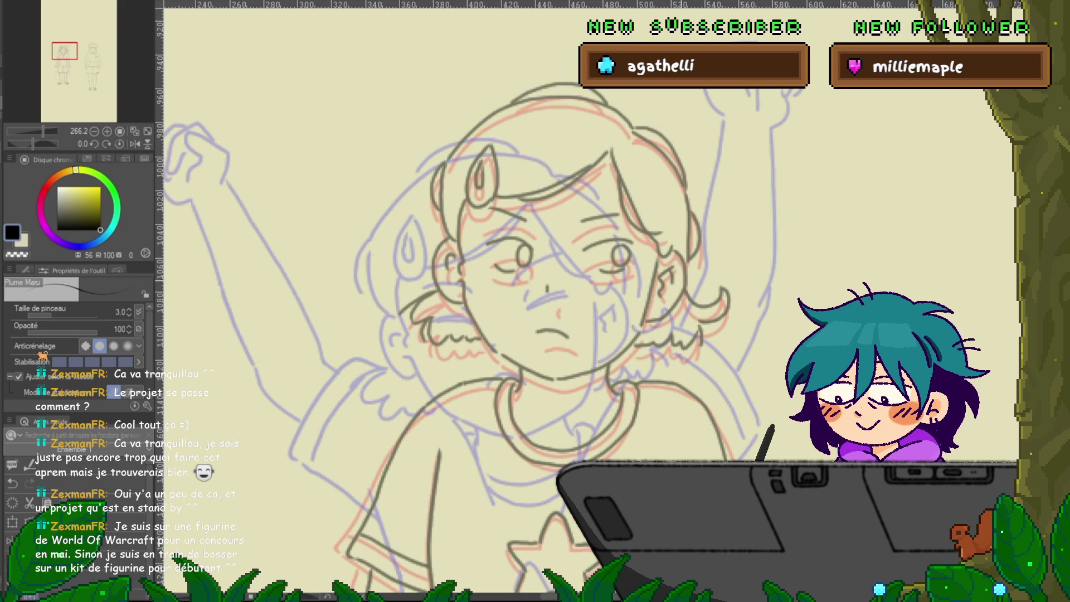
{"action": "key", "text": "Left"}
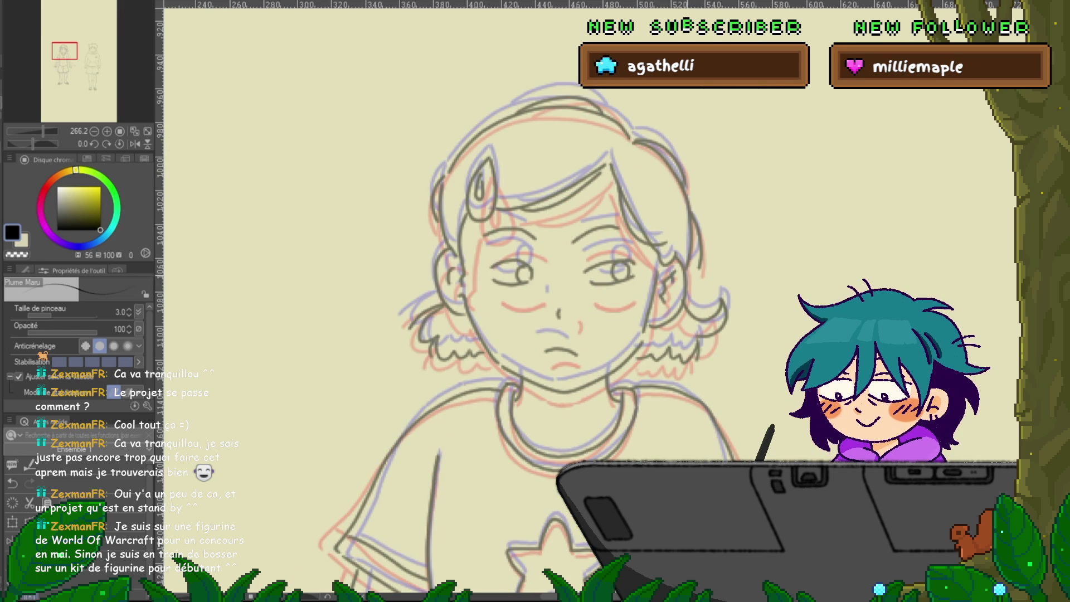
{"action": "key", "text": "Right"}
{"action": "key", "text": "Right"}
{"action": "key", "text": "Right"}
{"action": "key", "text": "Right"}
{"action": "key", "text": "Left"}
{"action": "key", "text": "Left"}
{"action": "key", "text": "Left"}
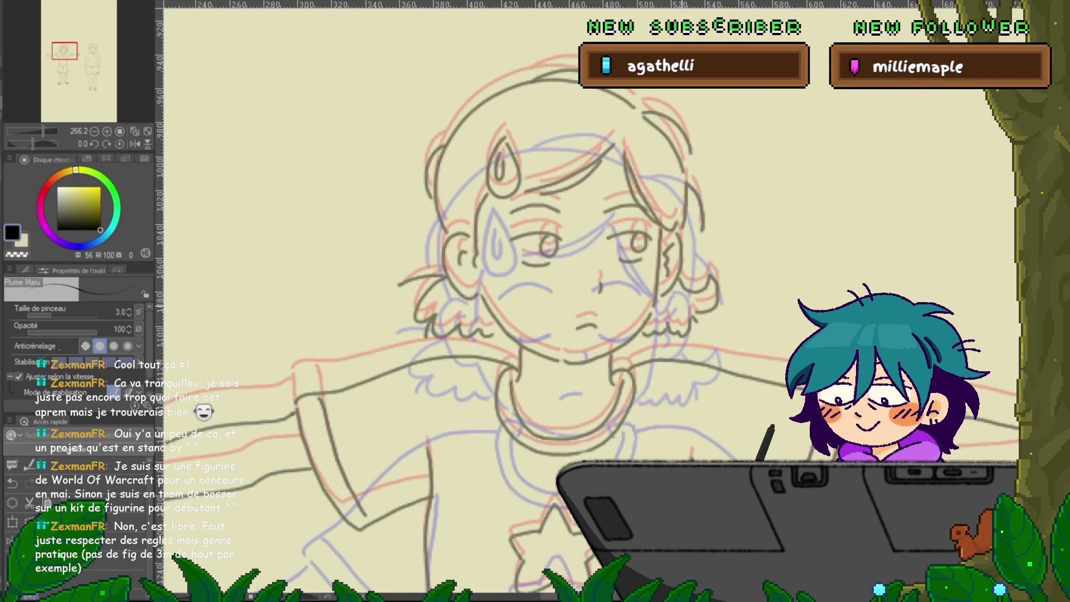
{"action": "key", "text": "Right"}
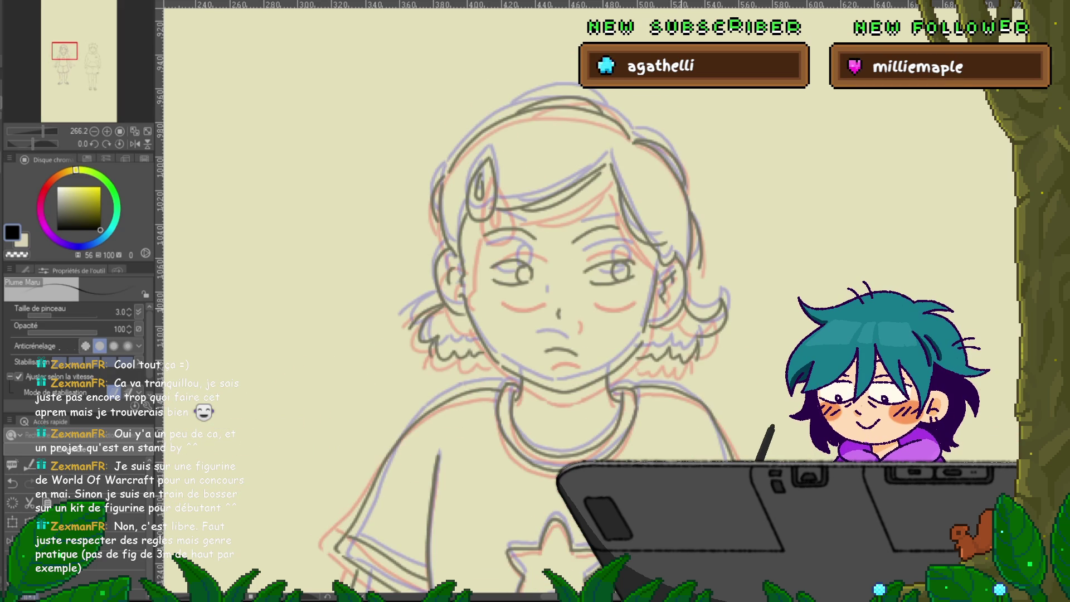
{"action": "key", "text": "Right"}
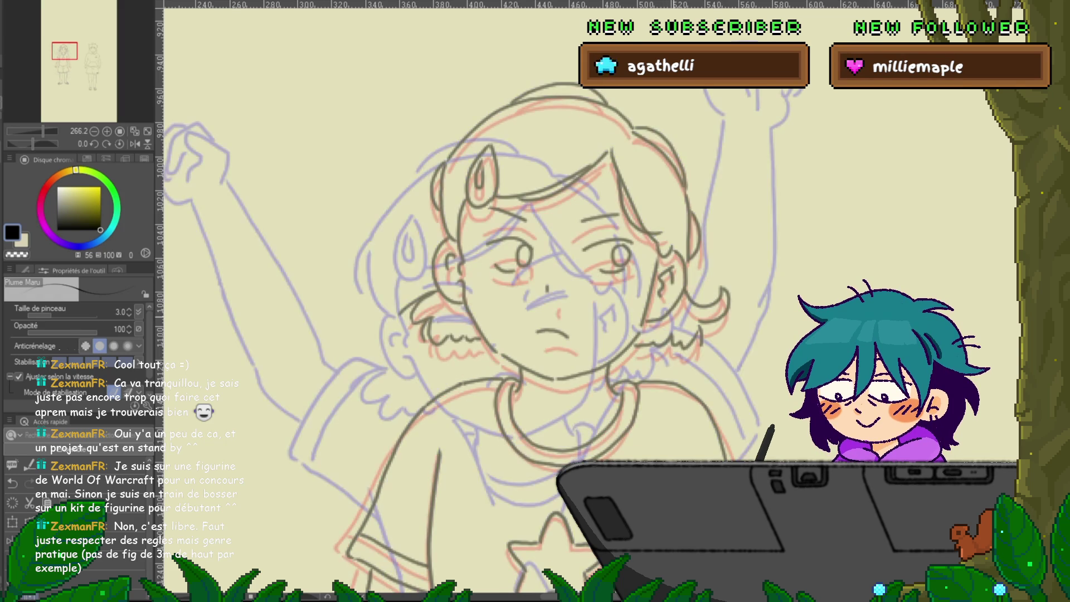
{"action": "key", "text": "ctrl+z"}
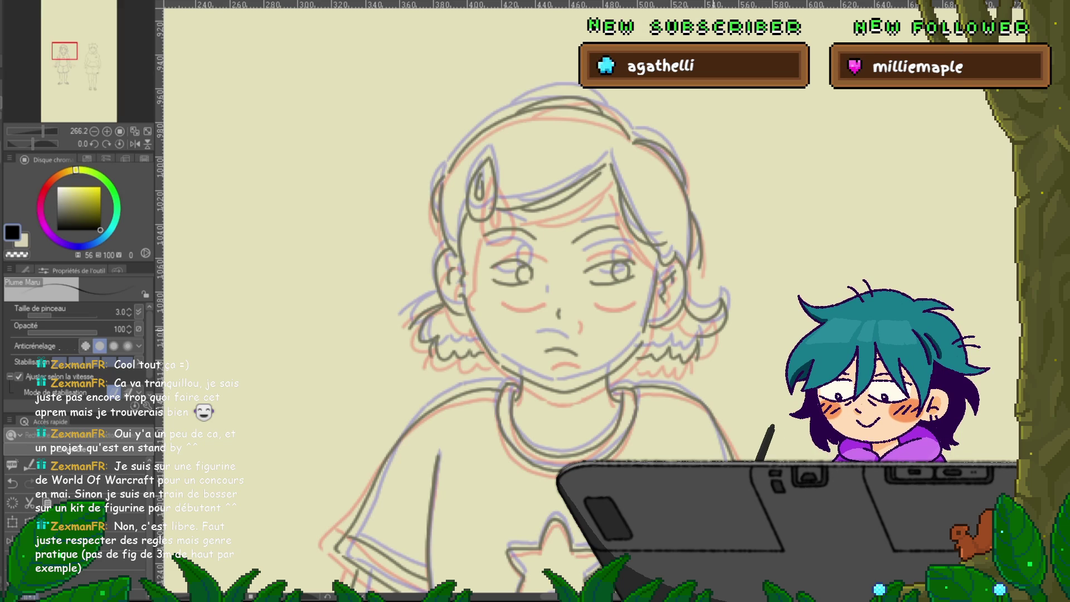
{"action": "key", "text": "ctrl+z"}
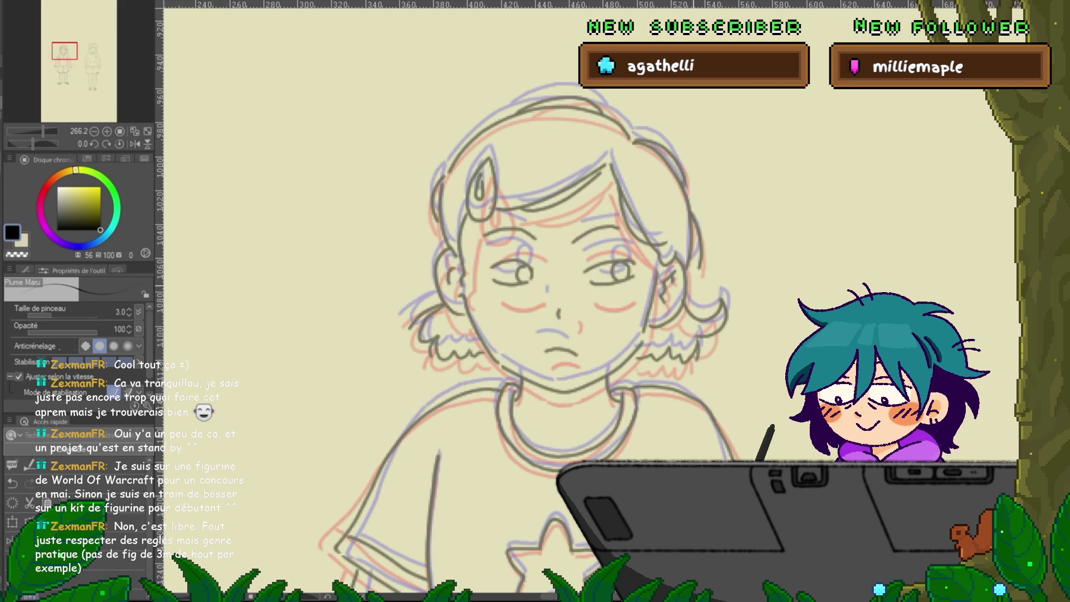
{"action": "key", "text": "y"}
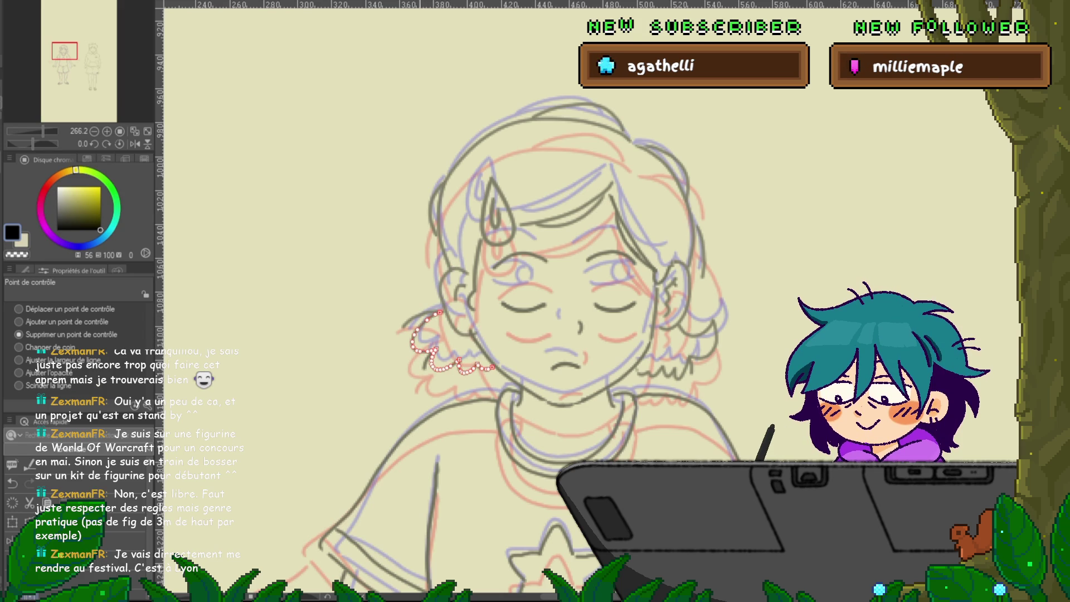
Adjust the curved stroke beside the left cheek and check the curly hair stroke below it.
{"action": "left_click_drag", "start_coordinate": [468, 272], "coordinate": [477, 332]}
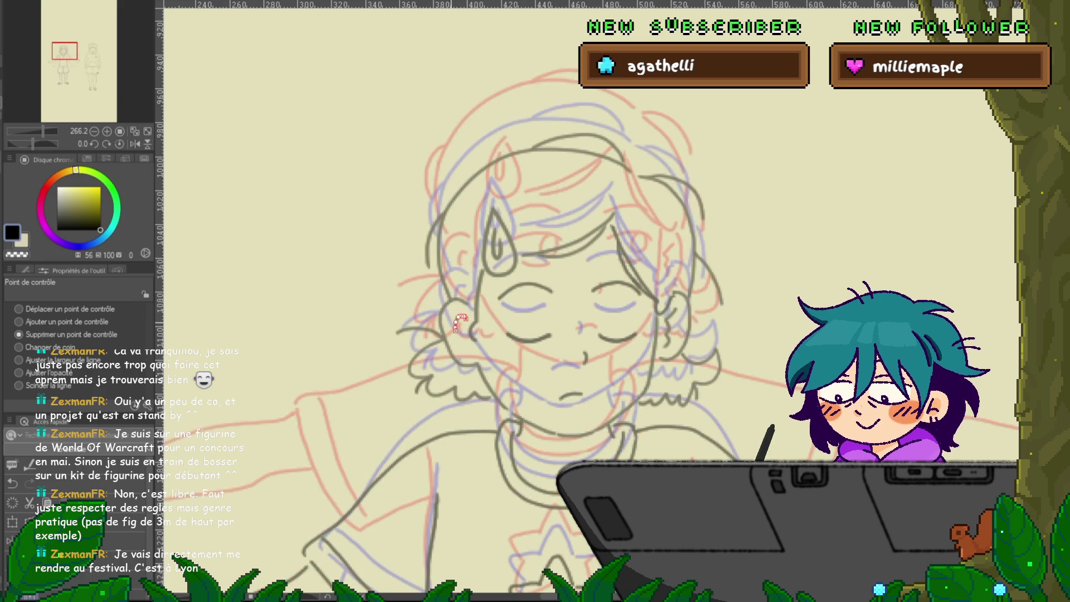
{"action": "left_click_drag", "start_coordinate": [443, 306], "coordinate": [470, 350]}
{"action": "key", "text": "ctrl+Left"}
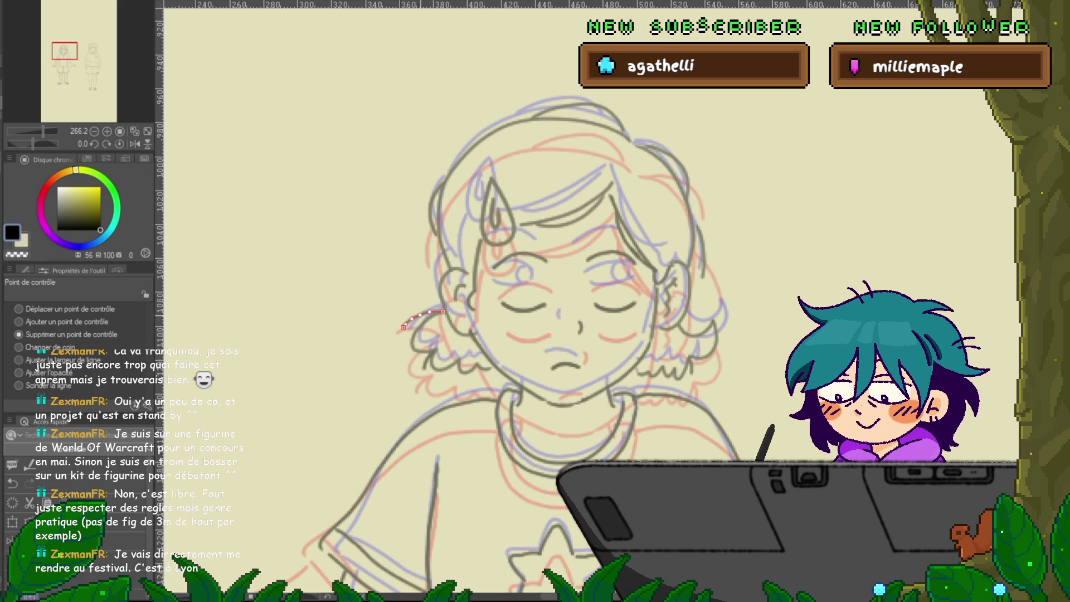
{"action": "left_click", "coordinate": [442, 295]}
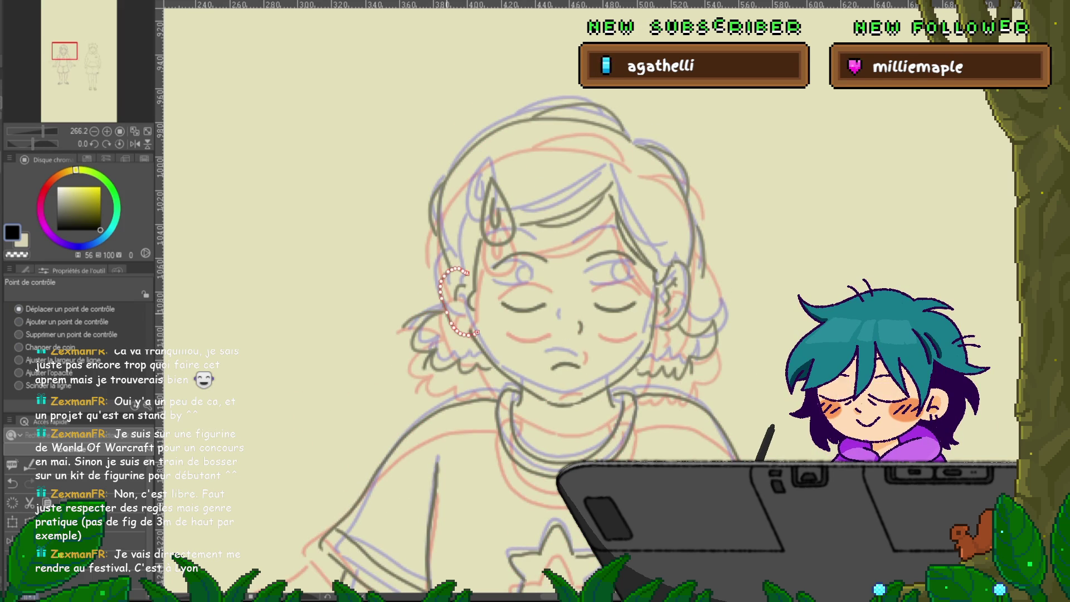
{"action": "left_click", "coordinate": [432, 352]}
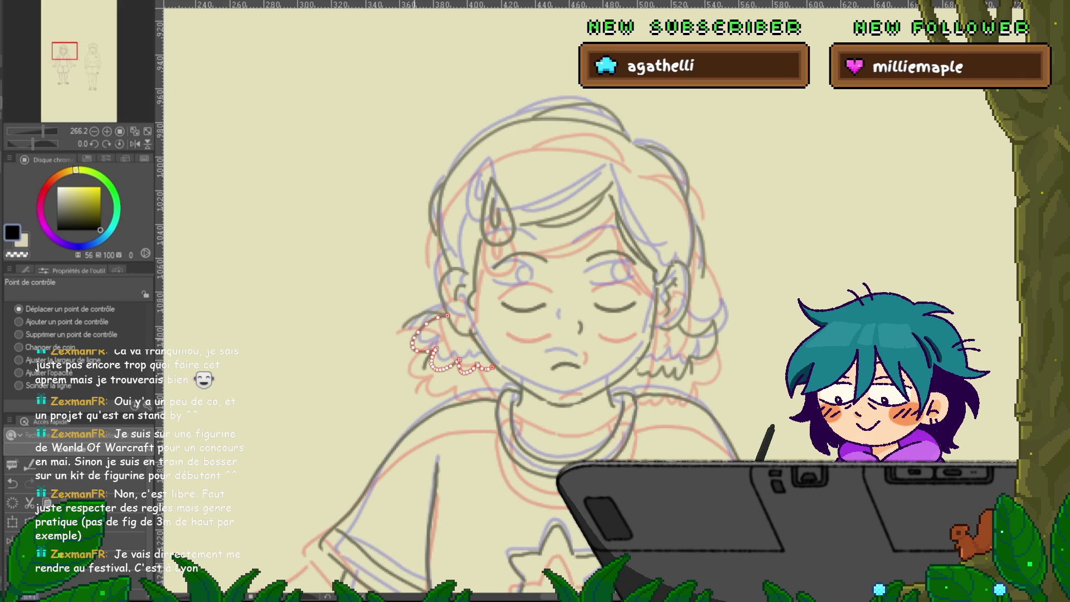
{"action": "key", "text": "Delete"}
Pull the short hair strand's end point slightly lower, then mirror the canvas to check it.
{"action": "left_click", "coordinate": [426, 316]}
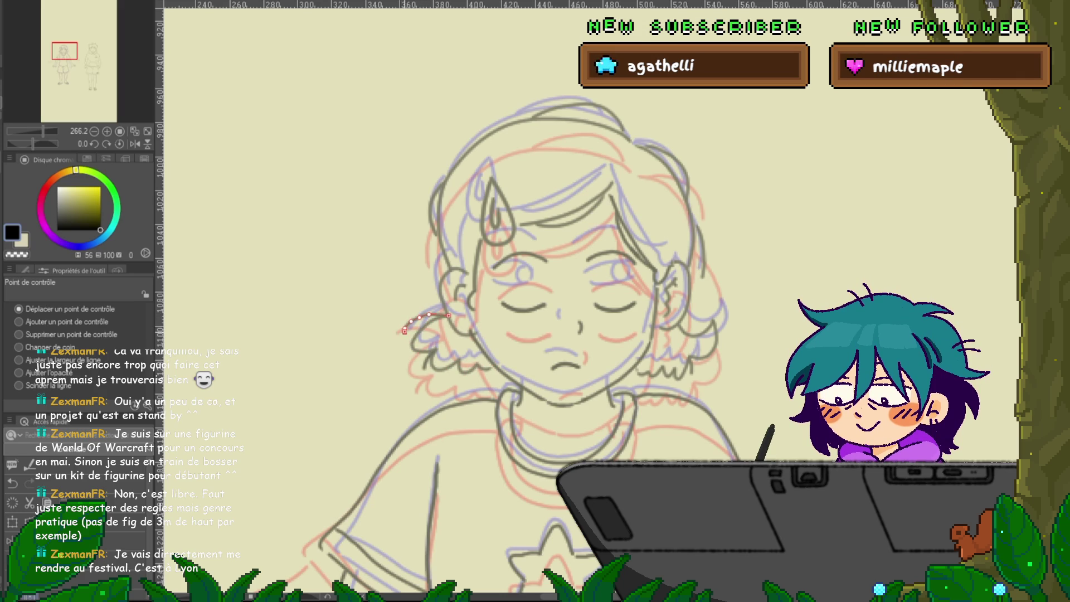
{"action": "left_click", "coordinate": [19, 334]}
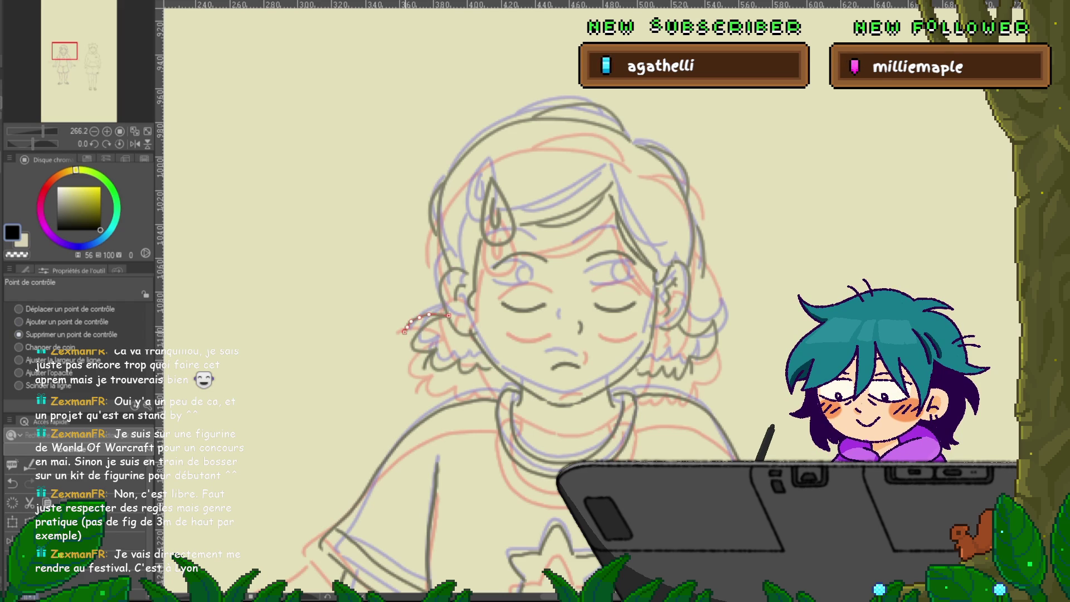
{"action": "left_click", "coordinate": [19, 308]}
{"action": "left_click_drag", "start_coordinate": [406, 327], "coordinate": [406, 330]}
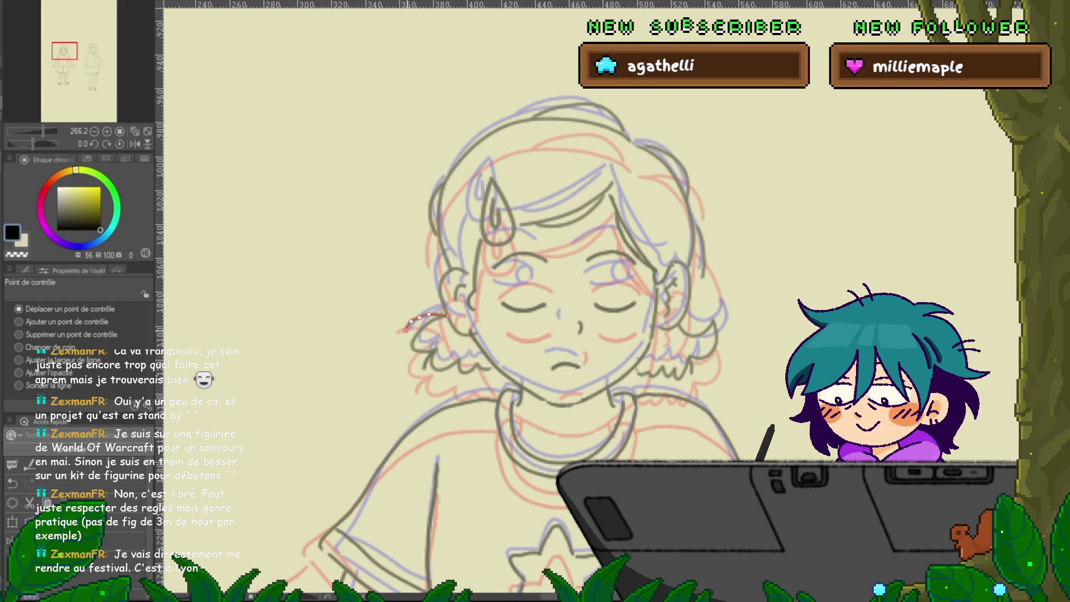
{"action": "key", "text": "h"}
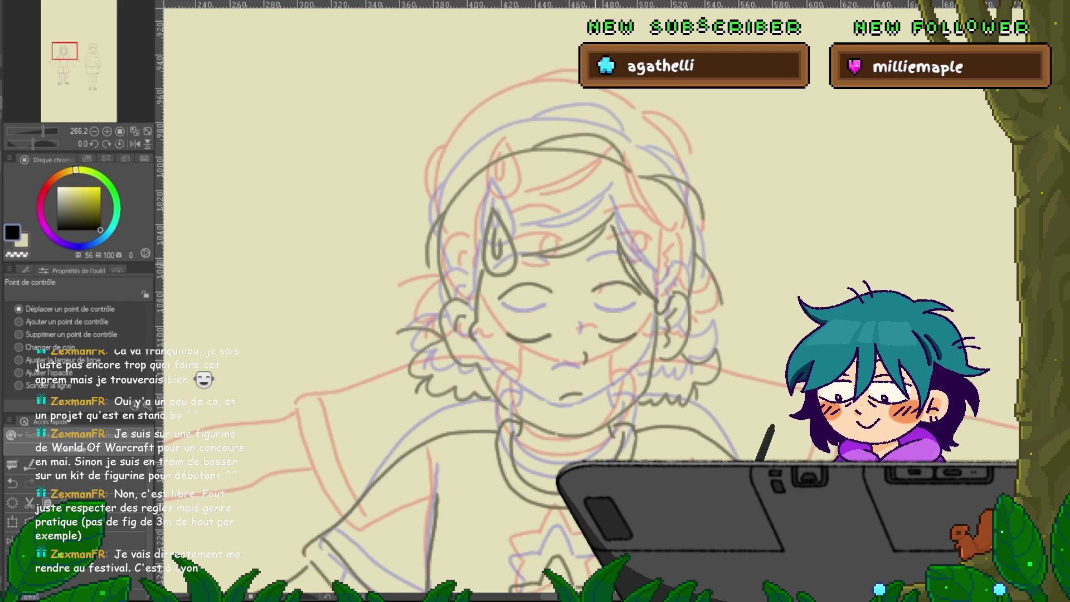
{"action": "key", "text": "h"}
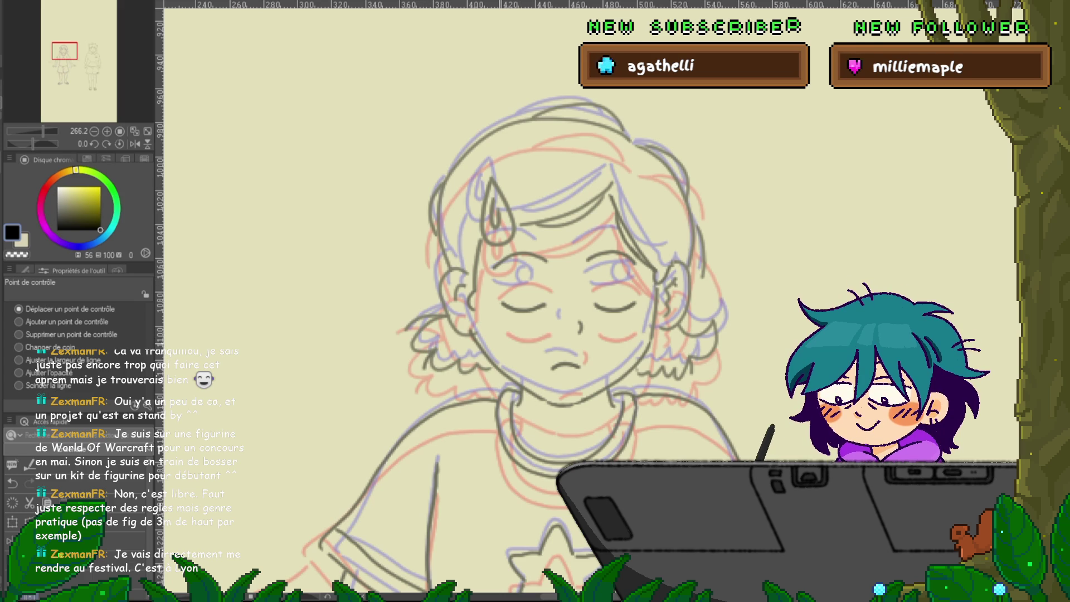
Reselect the short hair strand and flip between frames to compare the tuft.
{"action": "key", "text": "h"}
{"action": "key", "text": "h"}
{"action": "left_click", "coordinate": [429, 316]}
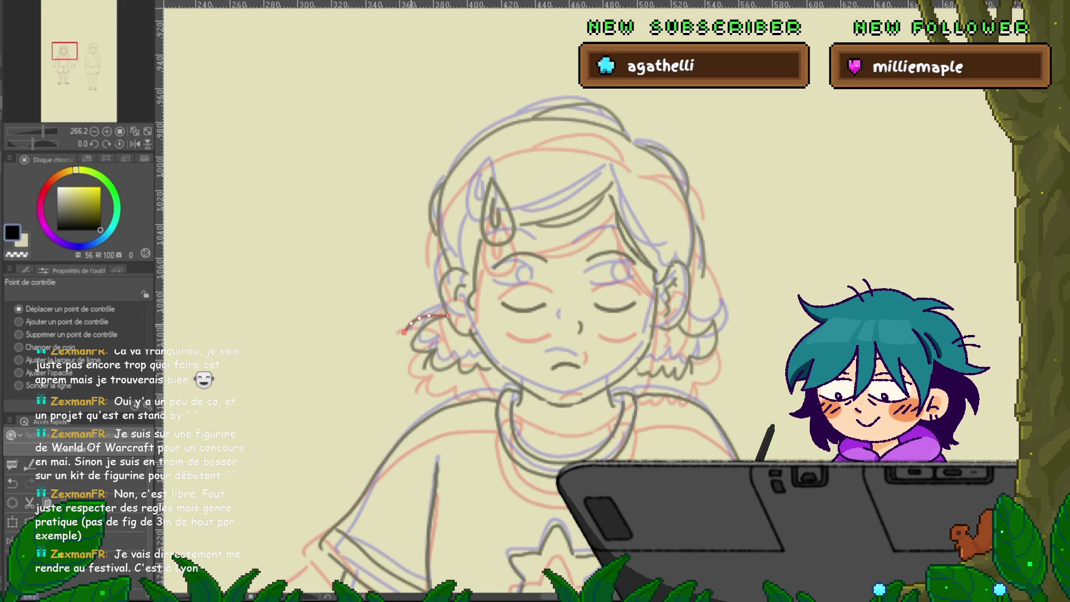
{"action": "key", "text": "ctrl+z"}
{"action": "key", "text": "ctrl+y"}
{"action": "key", "text": "ctrl+z"}
{"action": "key", "text": "ctrl+y"}
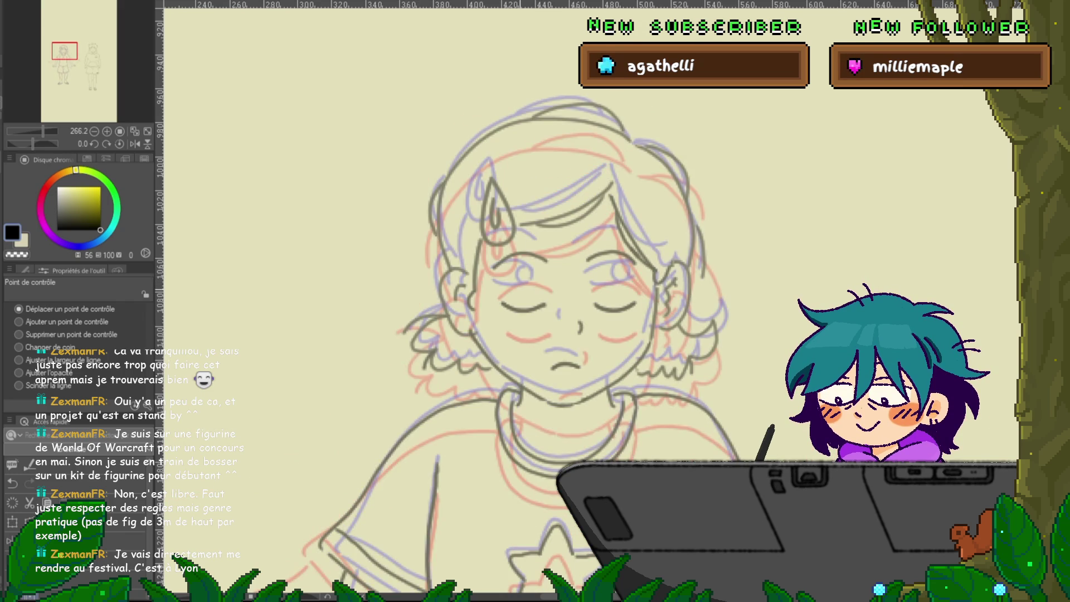
{"action": "key", "text": "ctrl+z"}
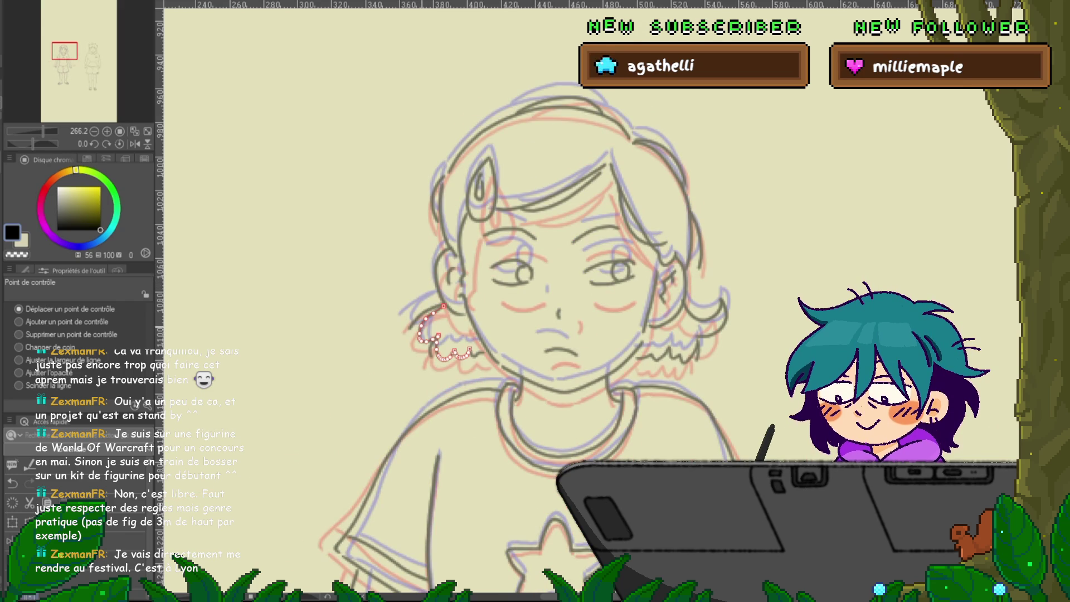
{"action": "key", "text": "ctrl+z"}
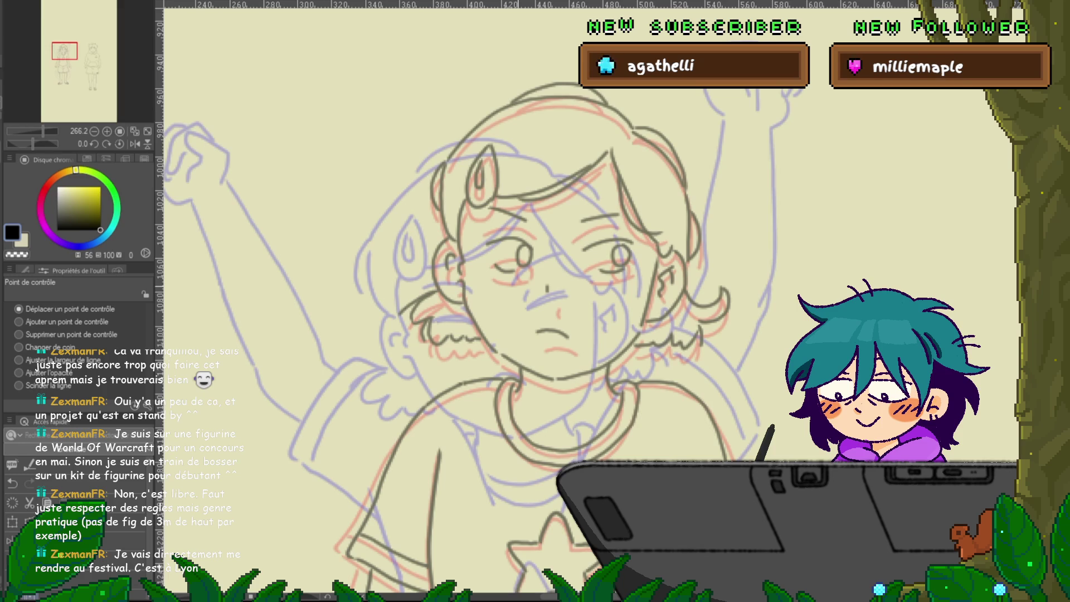
{"action": "key", "text": "ctrl+z"}
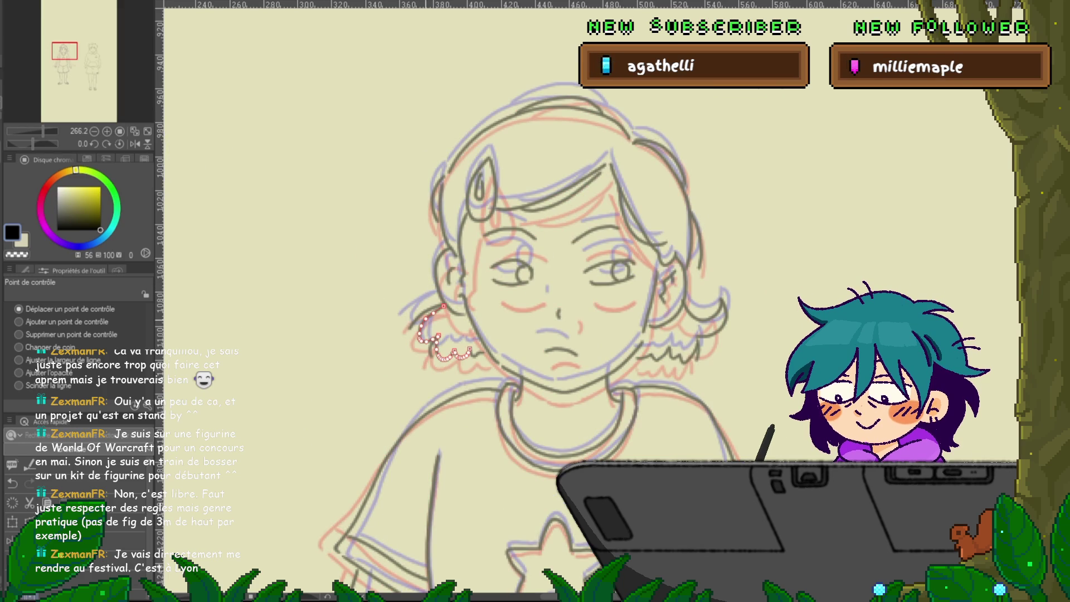
Select the red hair-curl stroke on the eyes-closed frame, delete it, then undo the deletion.
{"action": "left_click", "coordinate": [18, 335]}
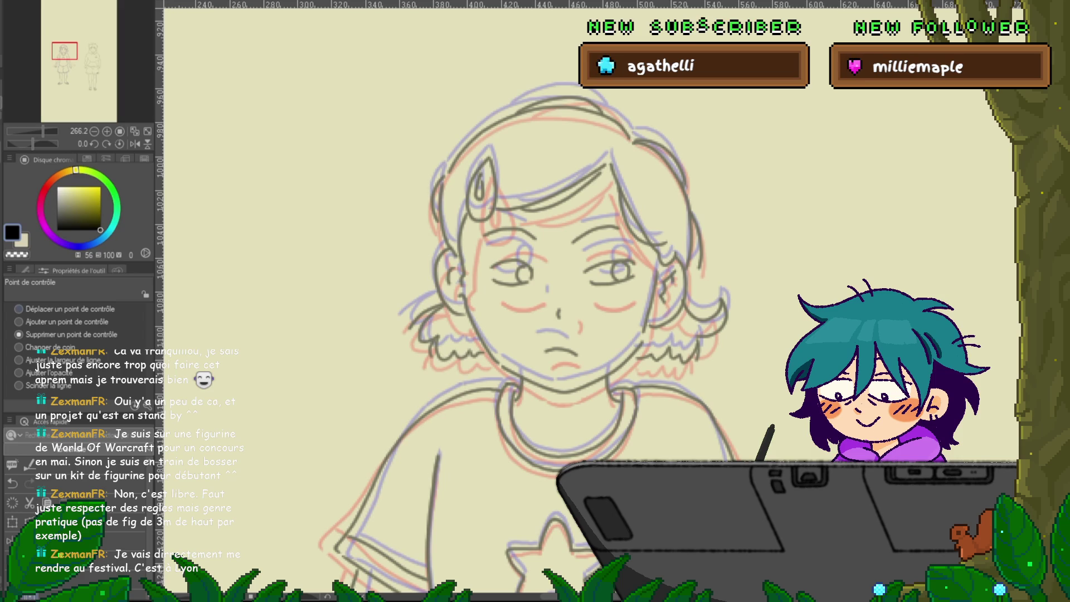
{"action": "left_click", "coordinate": [18, 309]}
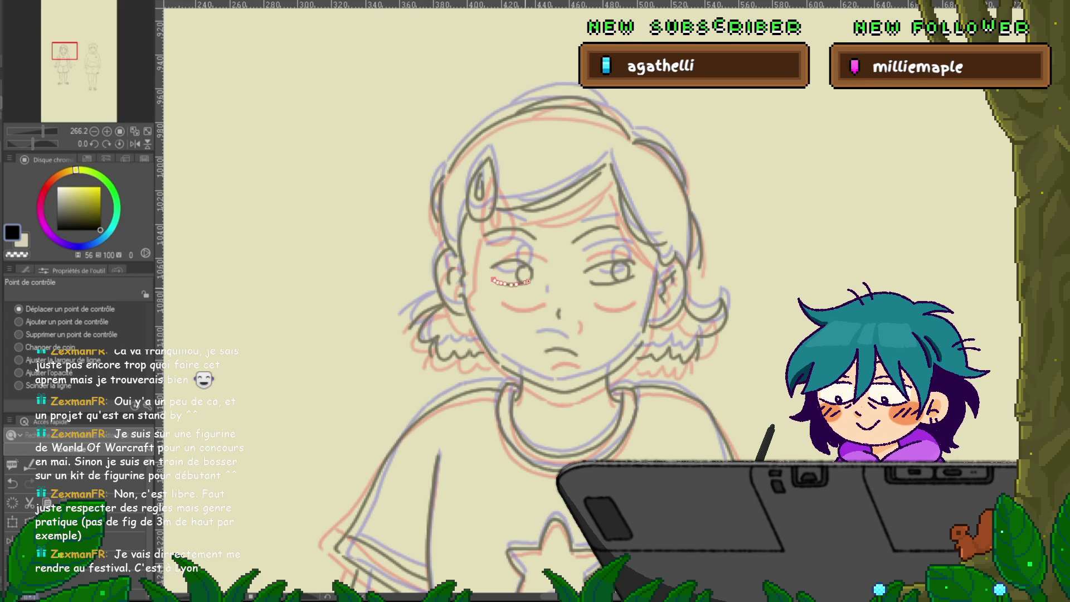
{"action": "key", "text": "Right"}
{"action": "key", "text": "Left"}
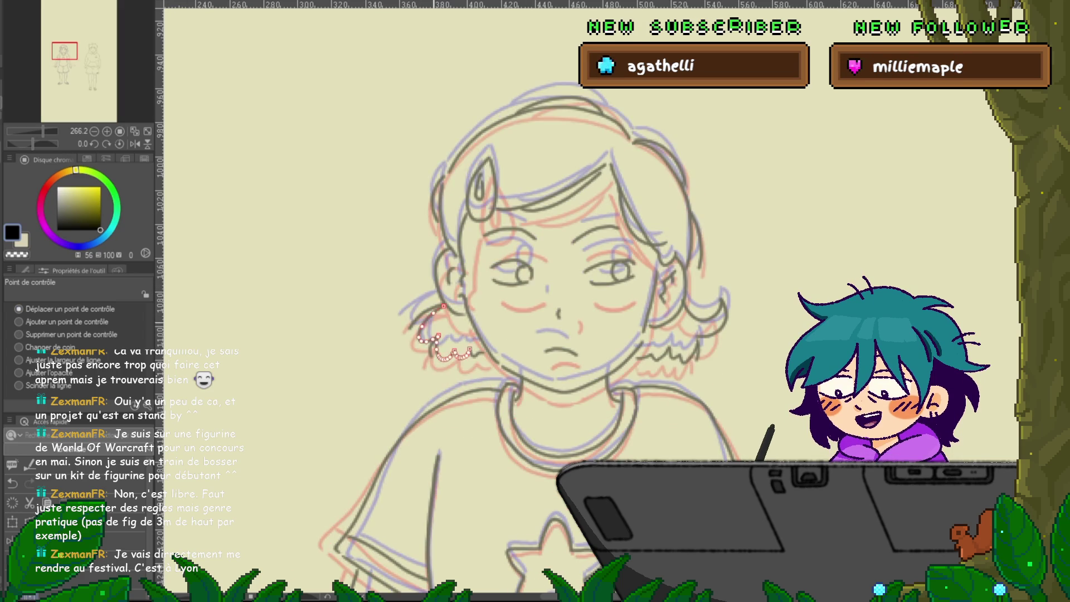
{"action": "key", "text": "Right"}
{"action": "left_click", "coordinate": [458, 359]}
{"action": "left_click", "coordinate": [18, 335]}
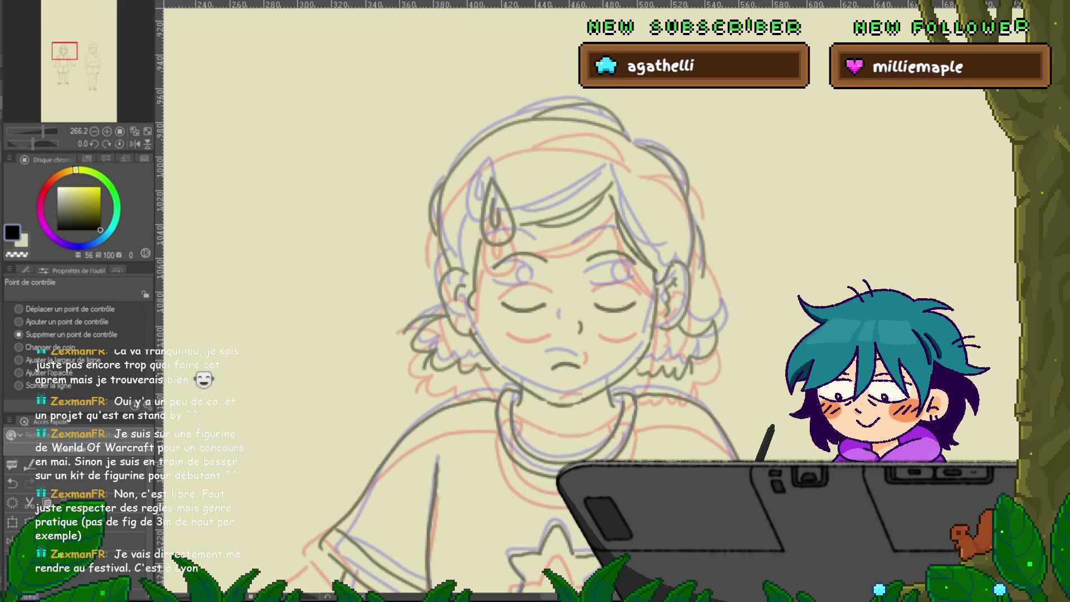
{"action": "key", "text": "Delete"}
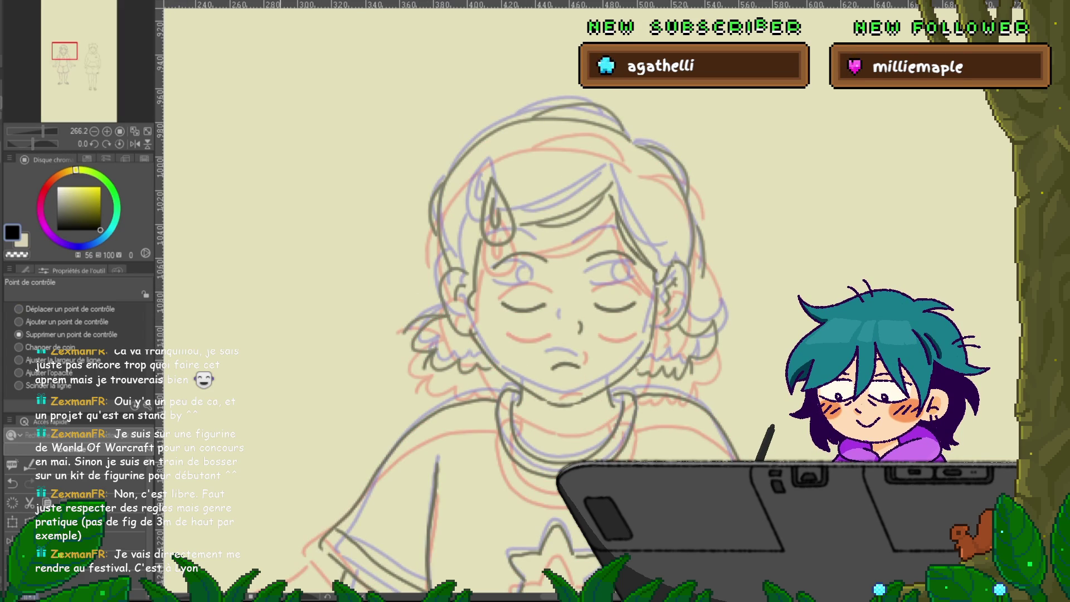
{"action": "key", "text": "ctrl+z"}
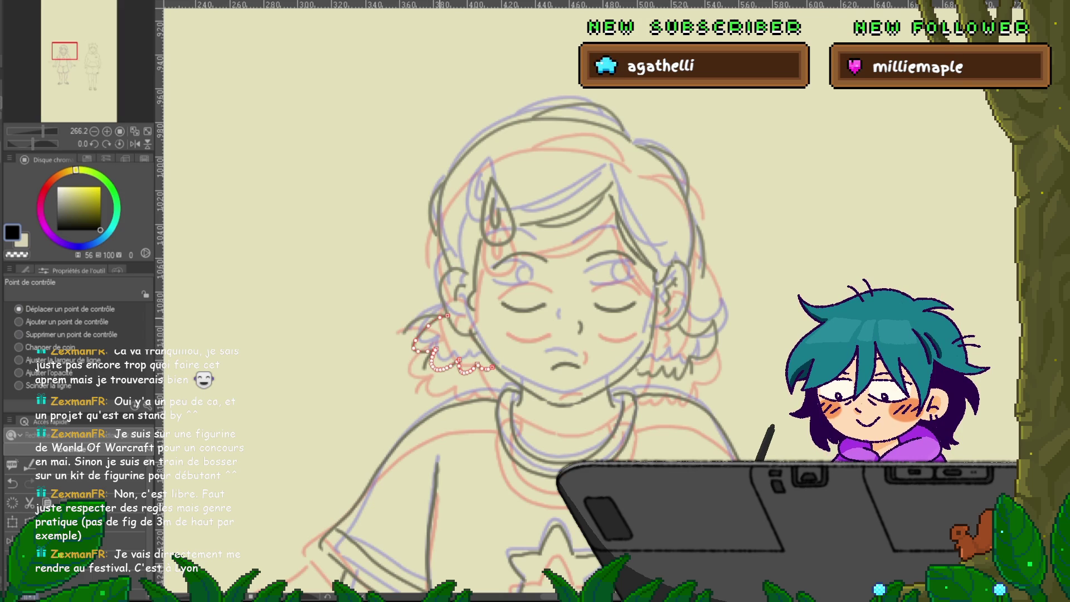
Compare the eyes-open and eyes-closed frames and inspect the ear curve stroke.
{"action": "key", "text": "ctrl+z"}
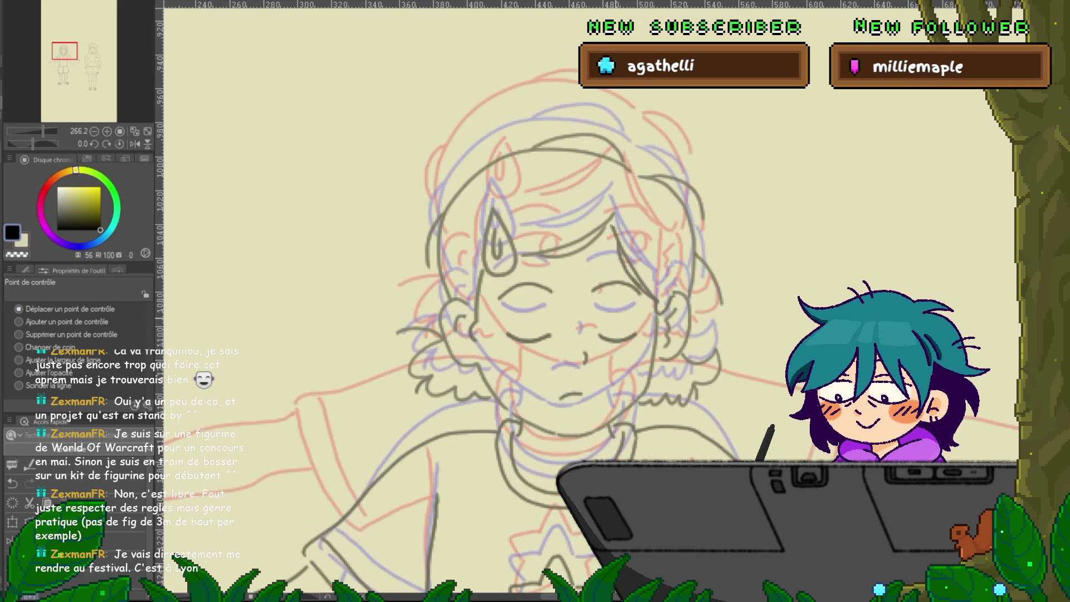
{"action": "key", "text": "Right"}
{"action": "key", "text": "Right"}
{"action": "key", "text": "Left"}
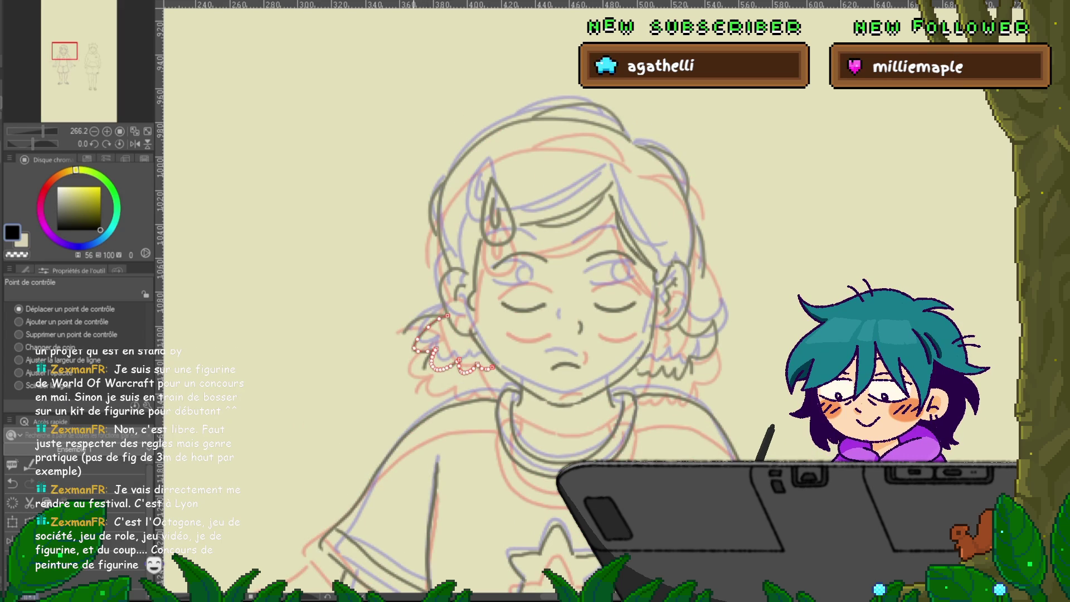
{"action": "left_click", "coordinate": [442, 295]}
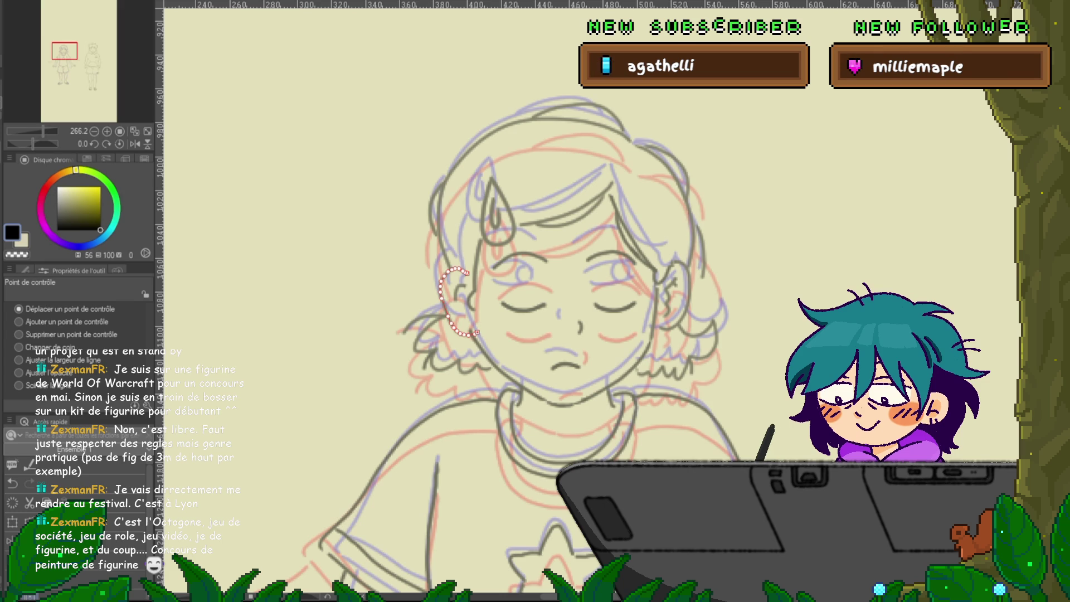
{"action": "key", "text": "ctrl+shift+a"}
{"action": "key", "text": "h"}
{"action": "key", "text": "h"}
{"action": "key", "text": "h"}
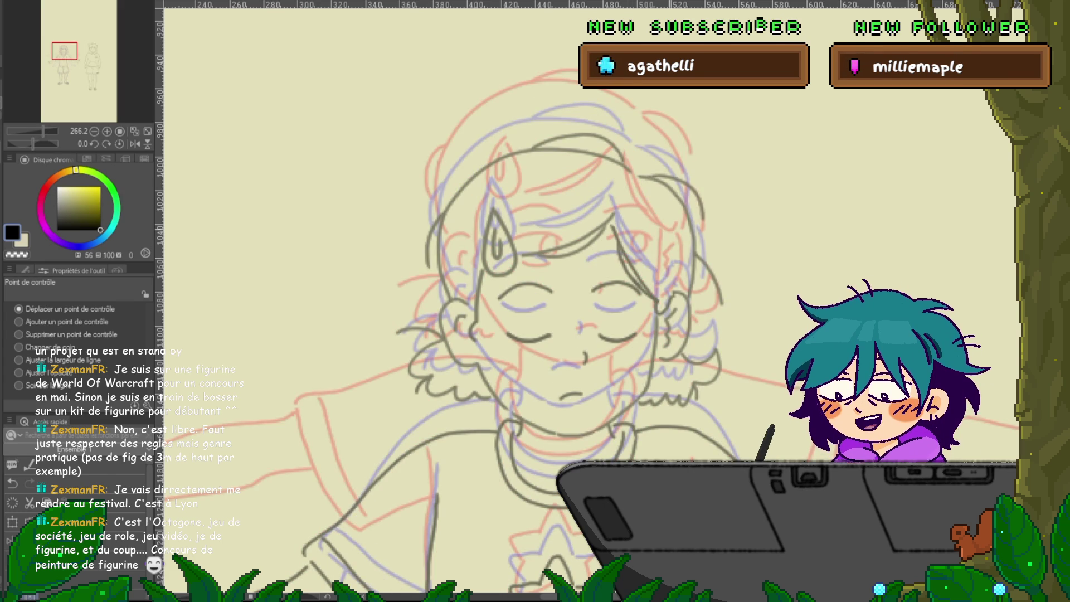
{"action": "key", "text": "h"}
{"action": "key", "text": "h"}
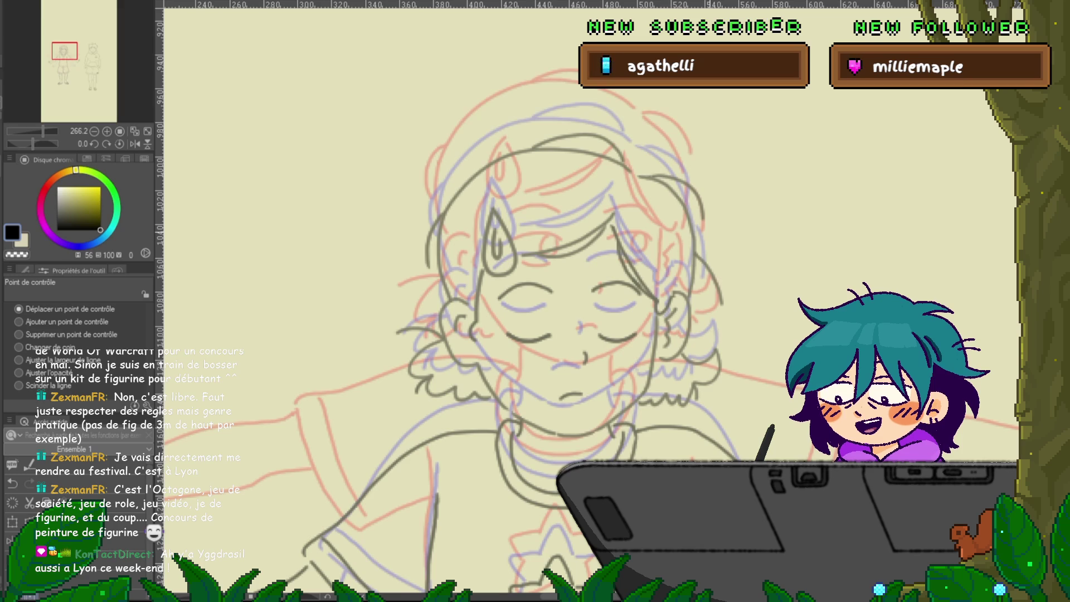
{"action": "key", "text": "h"}
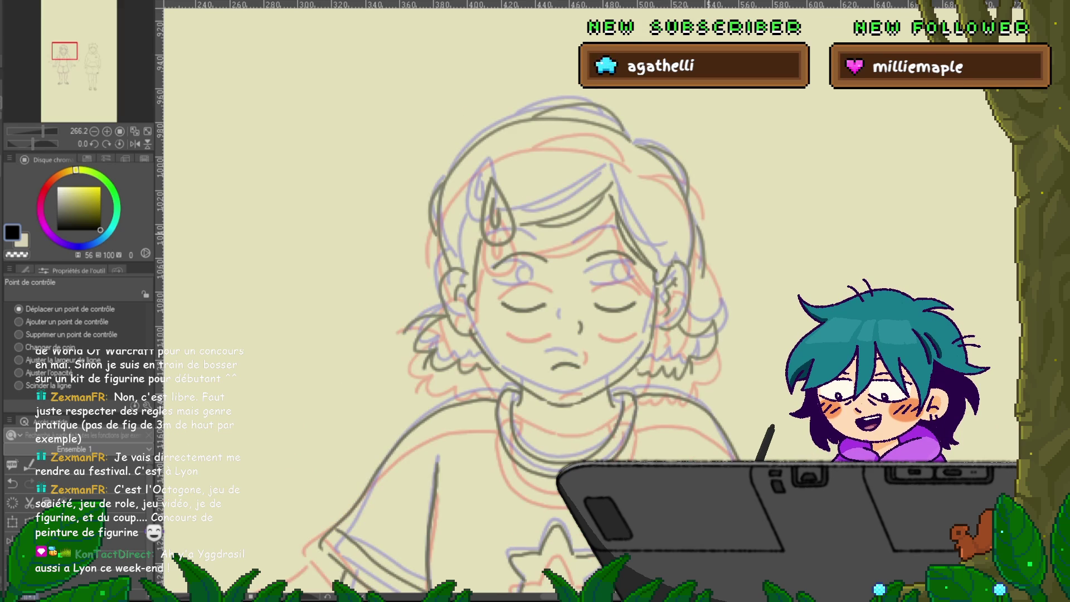
Pull the short right-side hair stroke's top point up and left, then select the right-side hair line.
{"action": "left_click", "coordinate": [622, 130]}
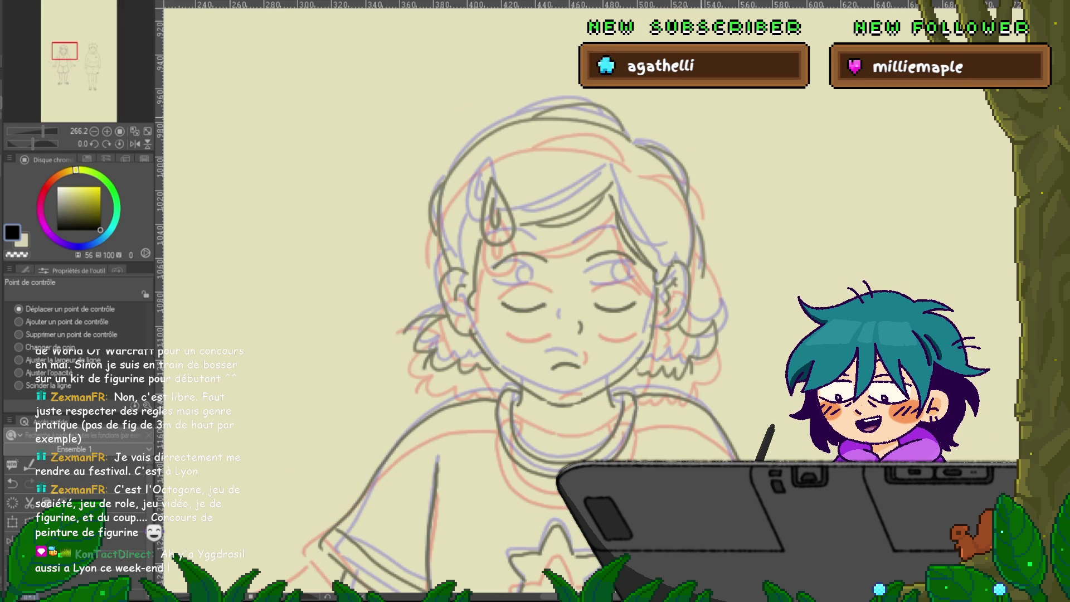
{"action": "left_click", "coordinate": [677, 162]}
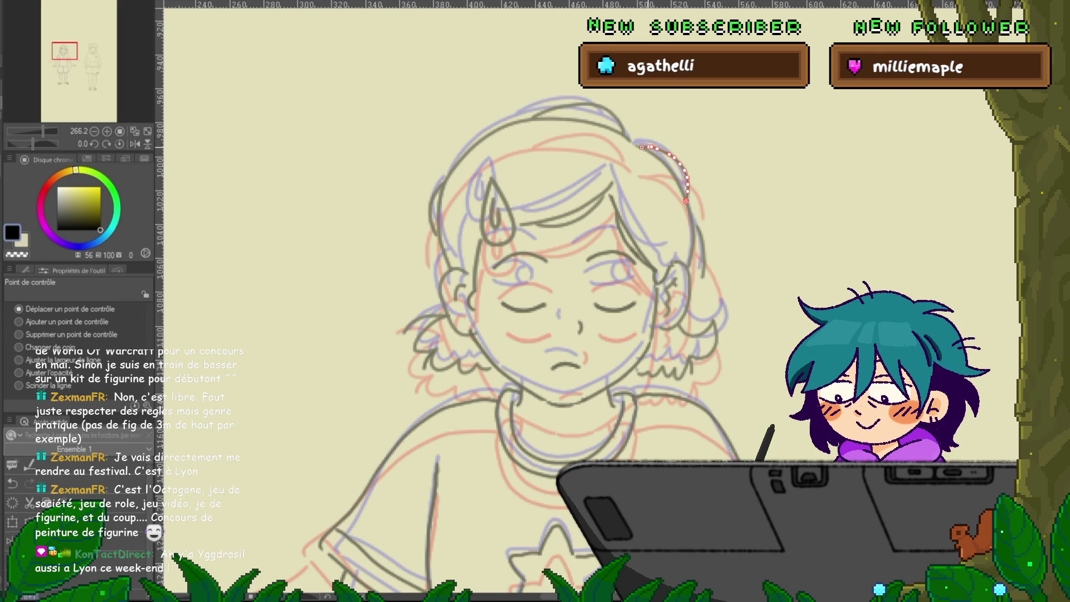
{"action": "key", "text": "Escape"}
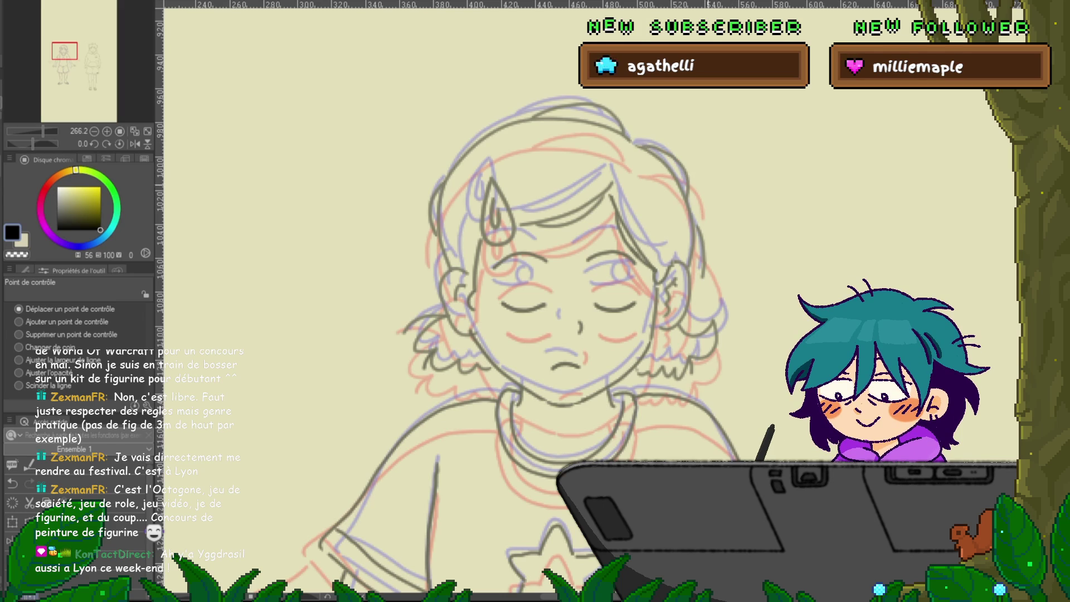
{"action": "left_click", "coordinate": [677, 178]}
{"action": "left_click", "coordinate": [674, 165]}
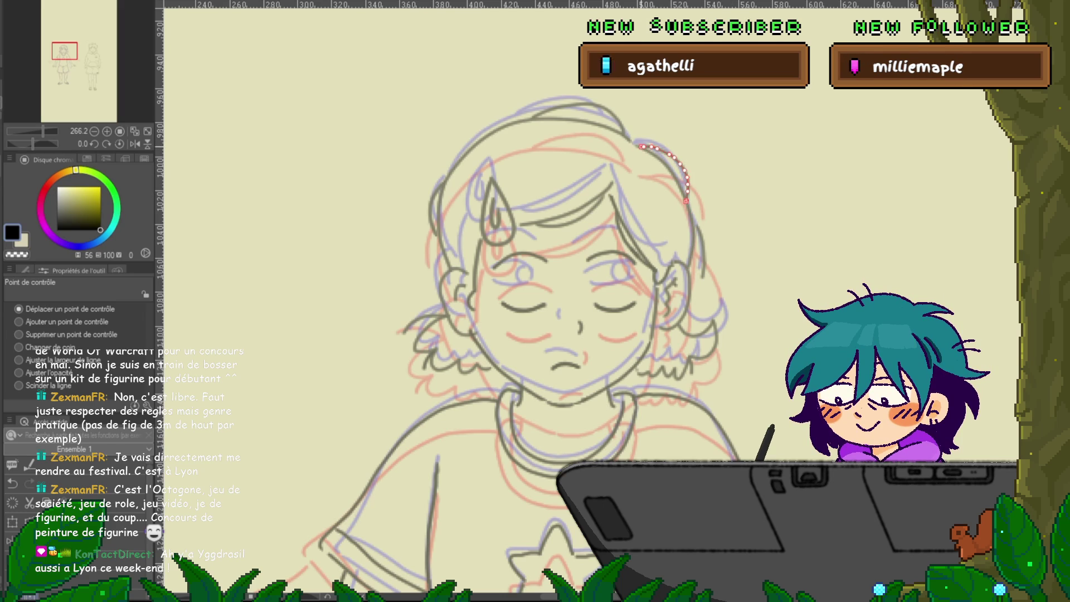
{"action": "left_click", "coordinate": [703, 251]}
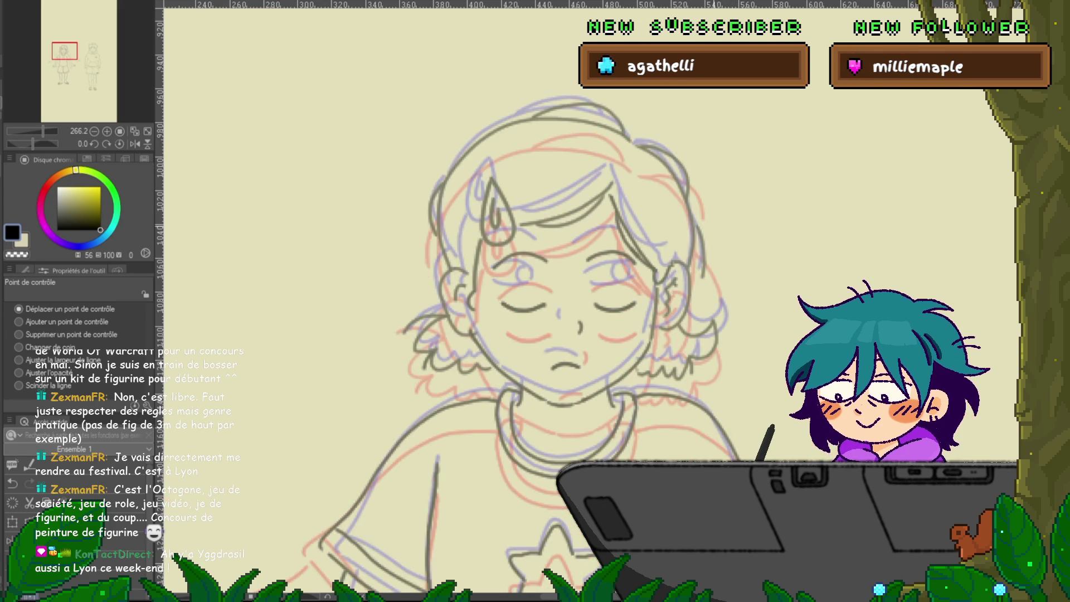
{"action": "left_click_drag", "start_coordinate": [697, 225], "coordinate": [692, 221]}
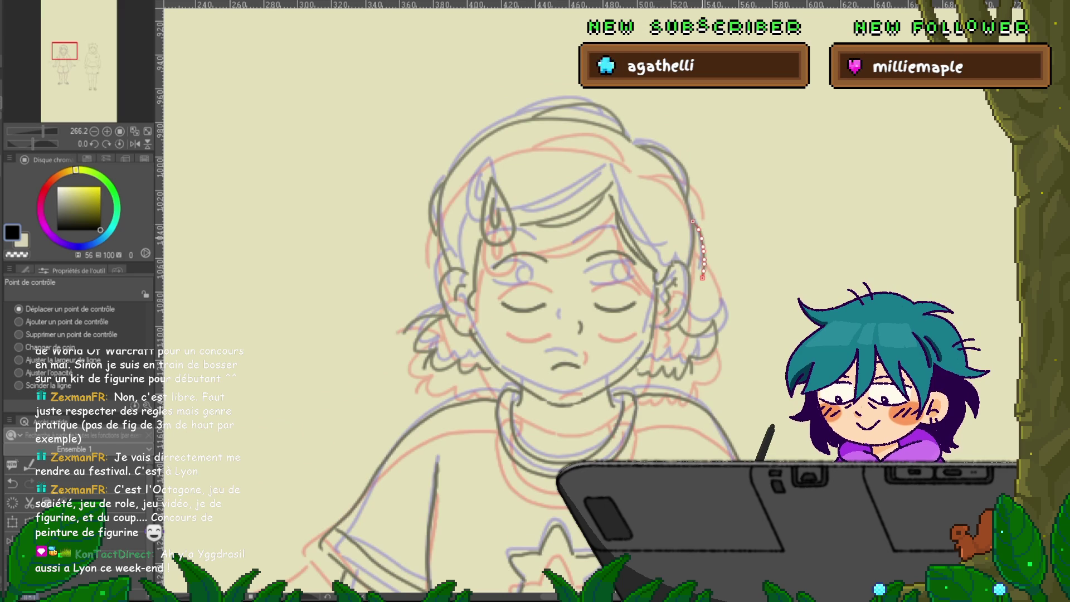
{"action": "key", "text": "h"}
{"action": "key", "text": "h"}
{"action": "key", "text": "h"}
{"action": "key", "text": "h"}
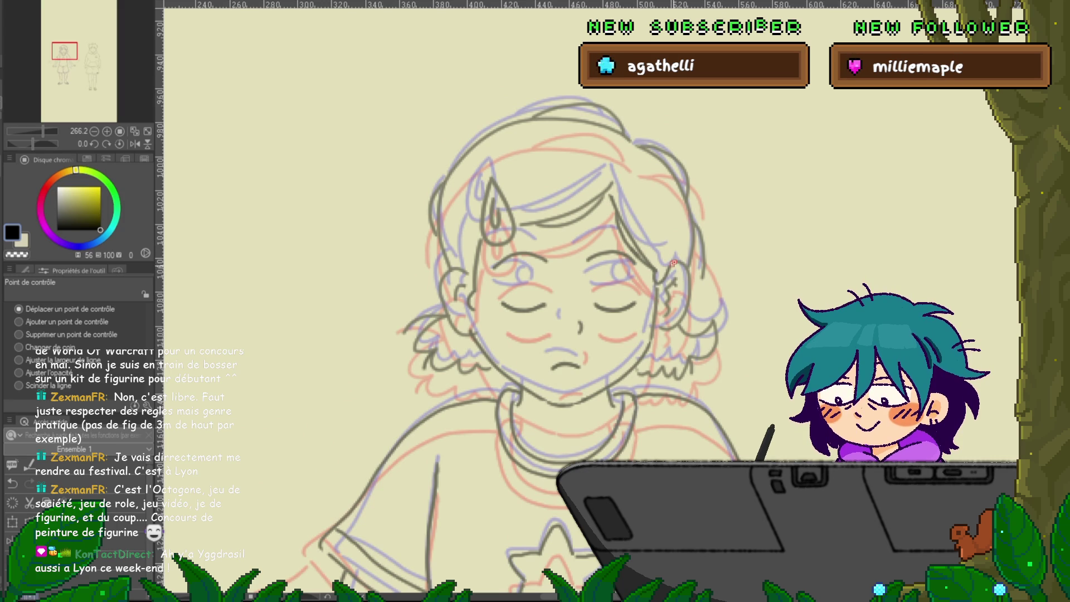
{"action": "left_click", "coordinate": [689, 267]}
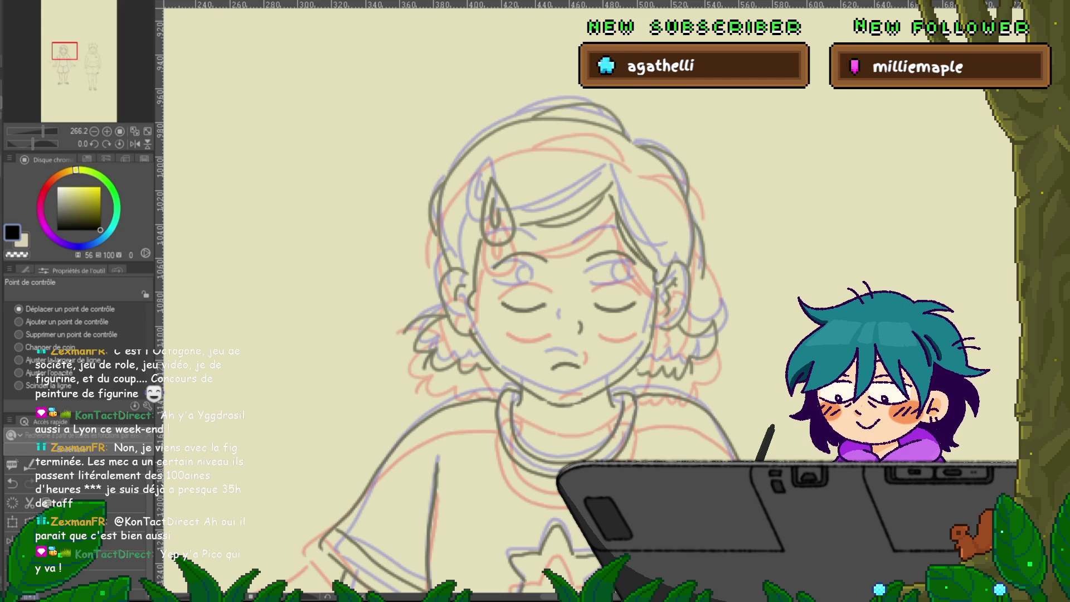
Check the mirrored view, set Delete control point, then hide onion skins and play the animation.
{"action": "key", "text": "h"}
{"action": "key", "text": "h"}
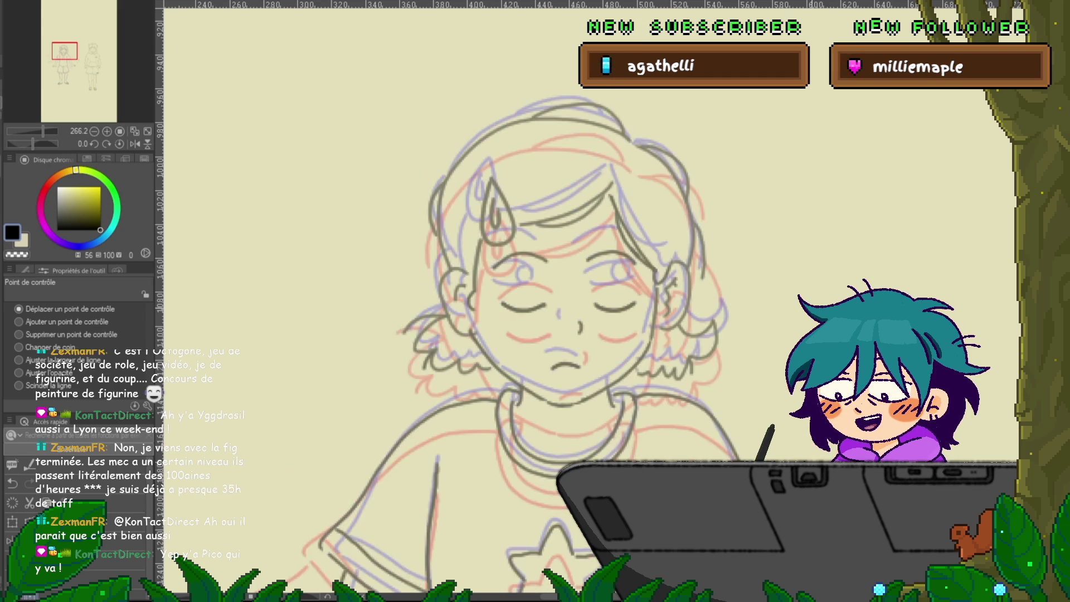
{"action": "key", "text": "h"}
{"action": "key", "text": "h"}
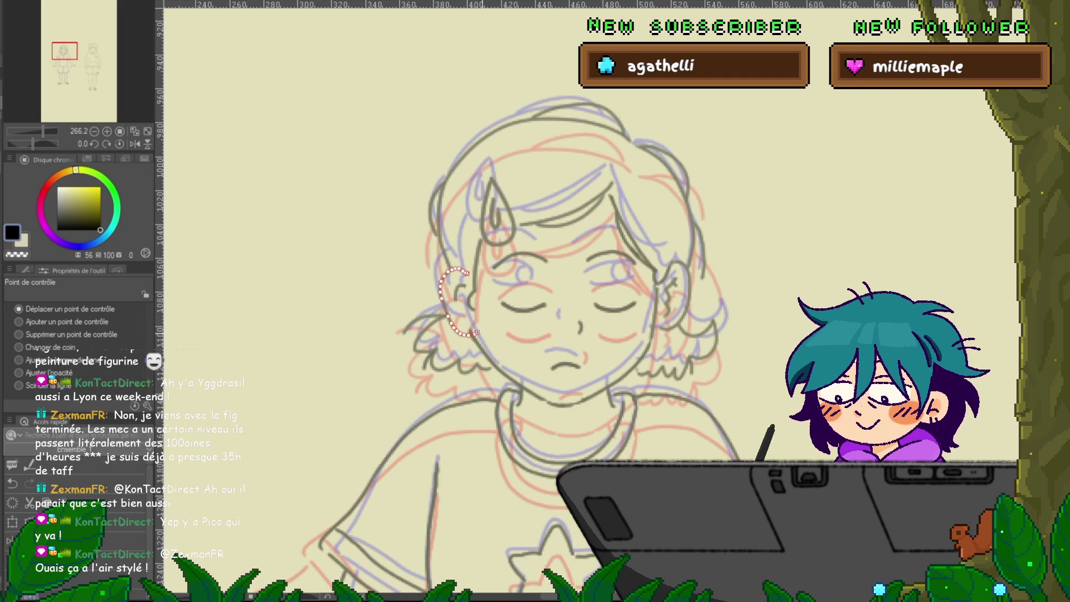
{"action": "left_click", "coordinate": [19, 334]}
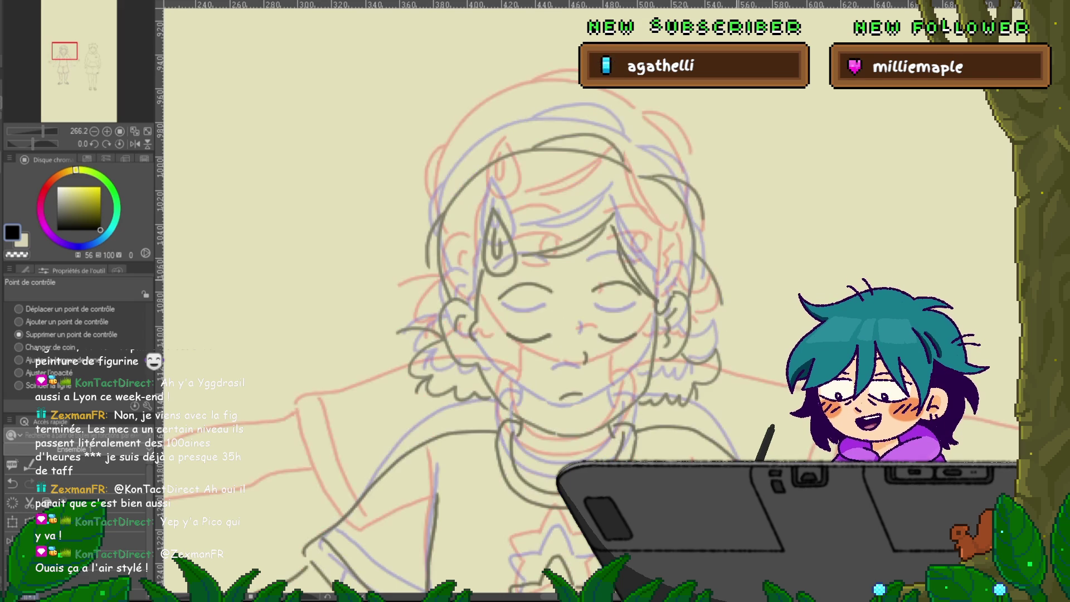
{"action": "key", "text": "Right"}
{"action": "key", "text": "Right"}
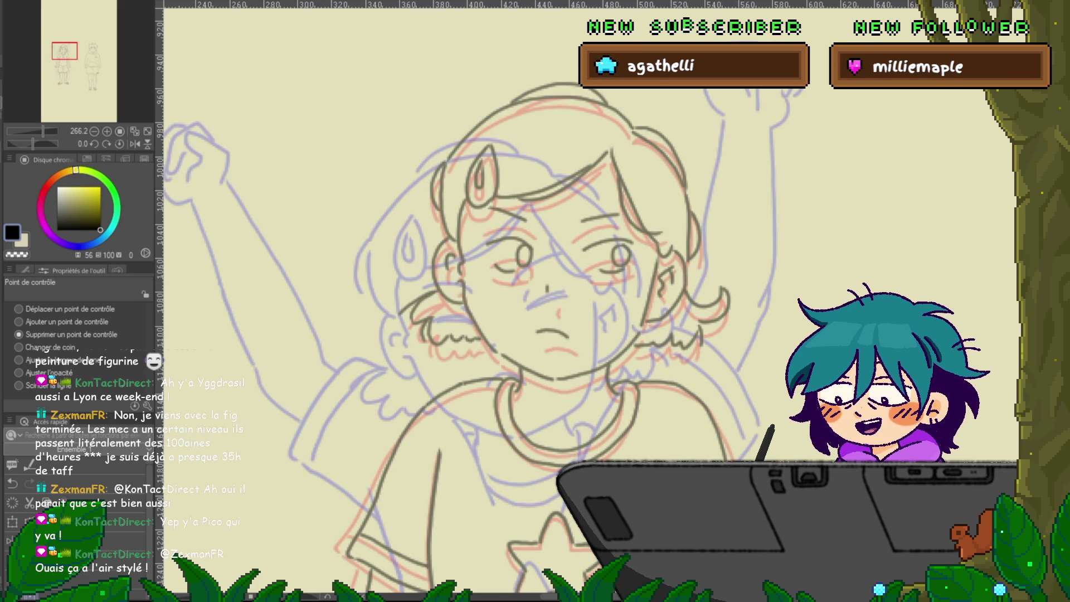
{"action": "key", "text": "o"}
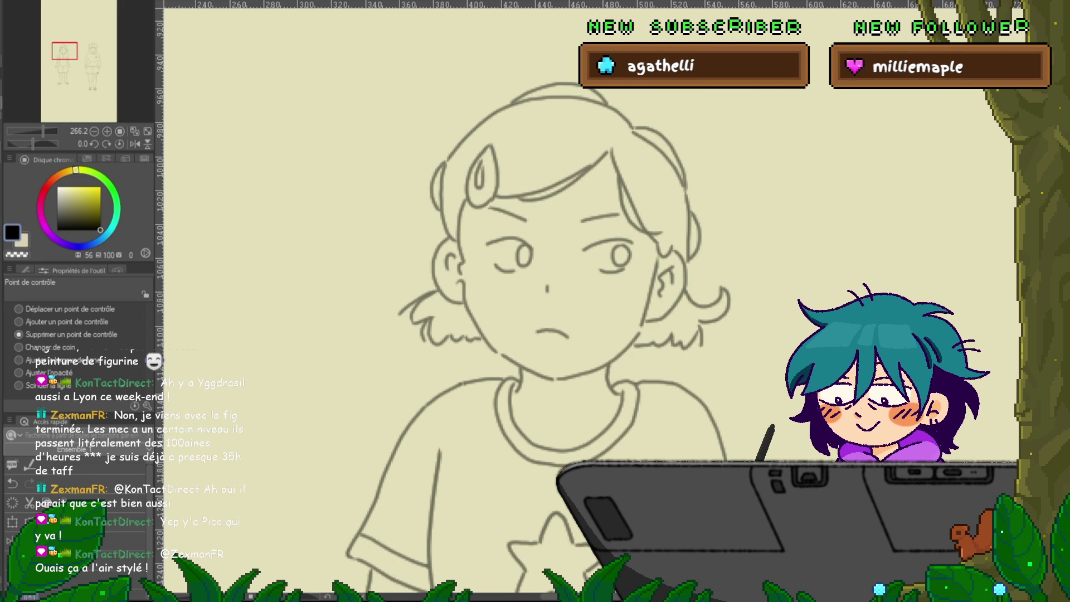
{"action": "key", "text": "space"}
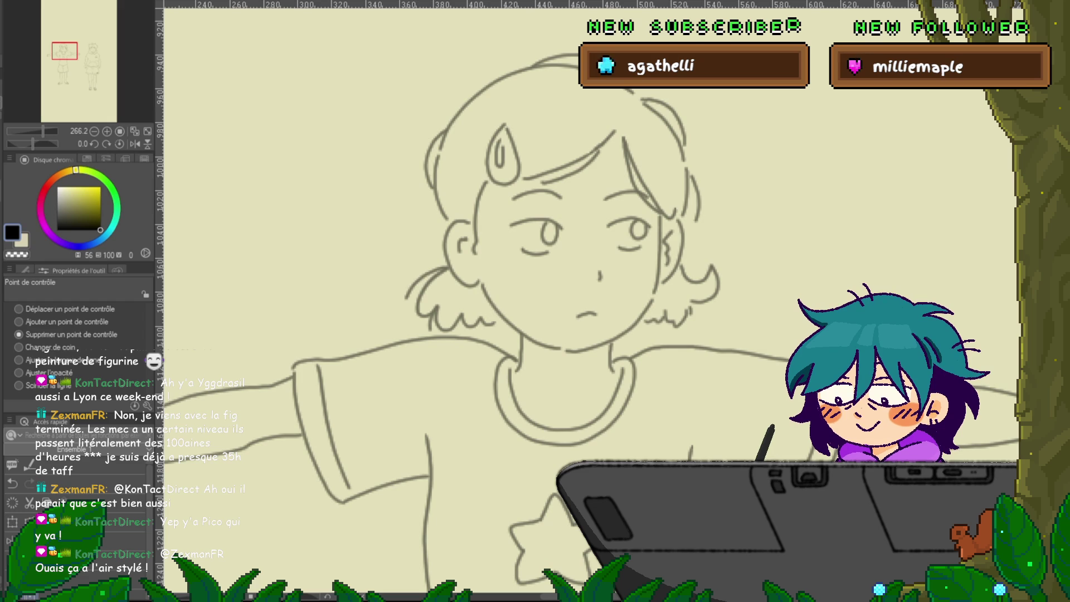
Lasso the right ponytail tuft, stretch its lower-right corner outward and nudge it left and down.
{"action": "key", "text": "m"}
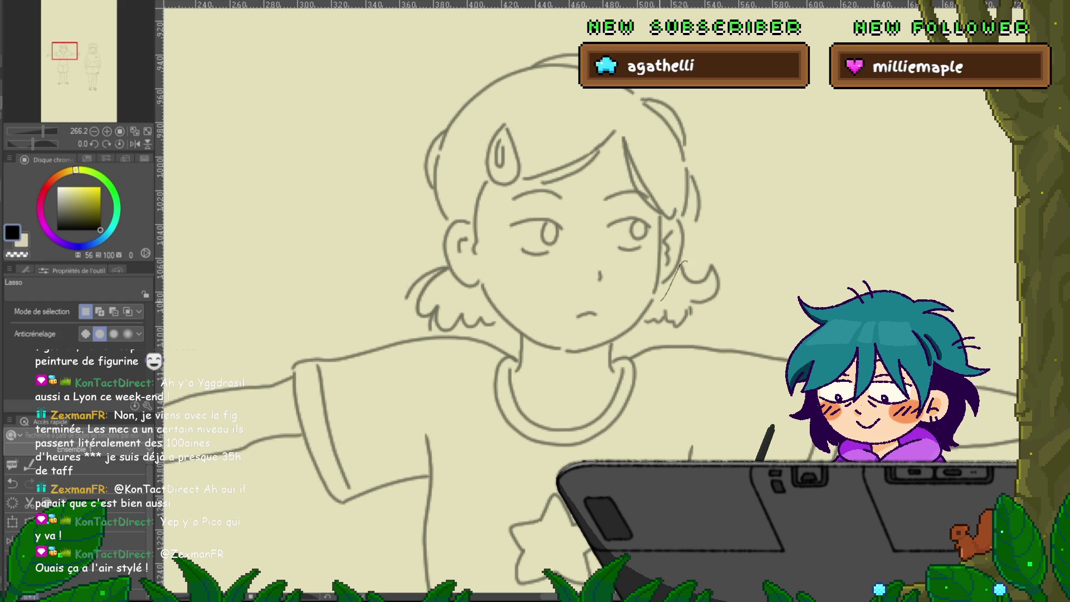
{"action": "mouse_move", "coordinate": [644, 318]}
{"action": "left_mouse_down"}
{"action": "mouse_move", "coordinate": [730, 312]}
{"action": "mouse_move", "coordinate": [685, 261]}
{"action": "left_mouse_up"}
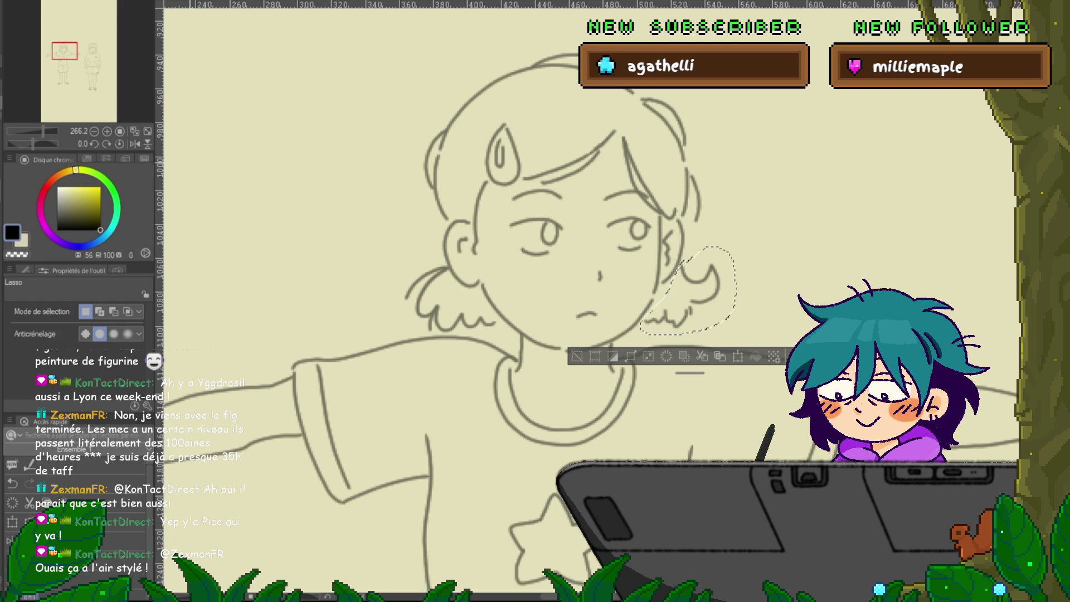
{"action": "key", "text": "o"}
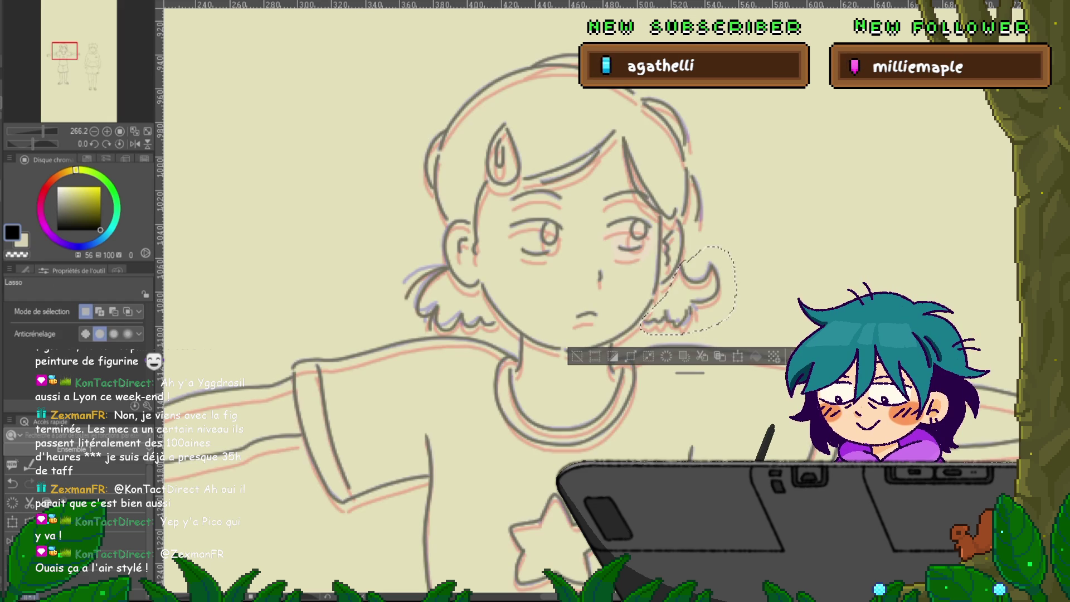
{"action": "key", "text": "ctrl+shift+t"}
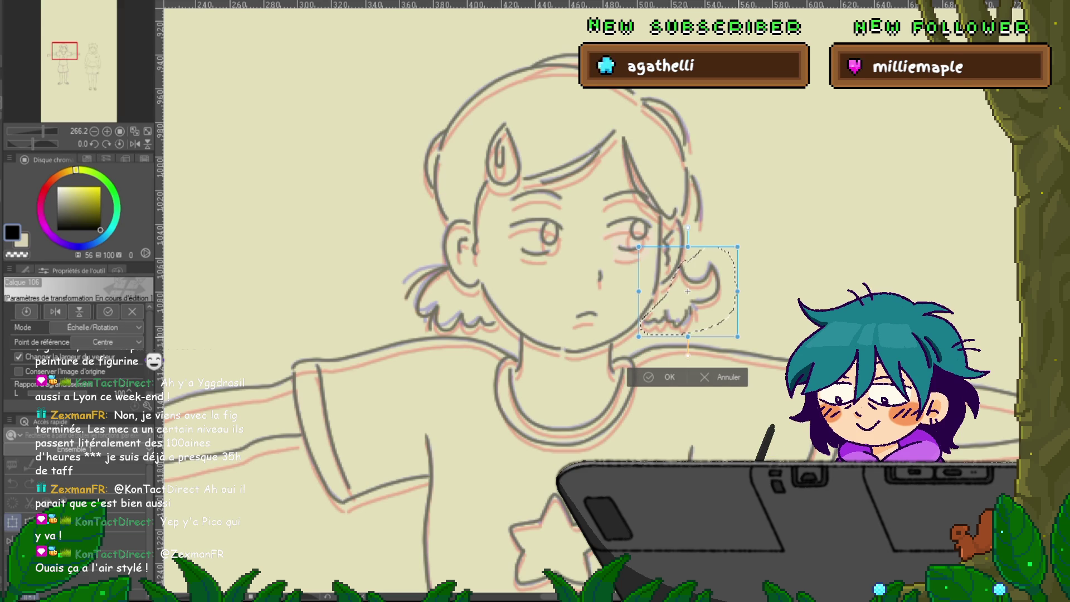
{"action": "left_click_drag", "start_coordinate": [737, 336], "coordinate": [743, 336]}
{"action": "key", "text": "Left"}
{"action": "key", "text": "Down"}
{"action": "key", "text": "Down"}
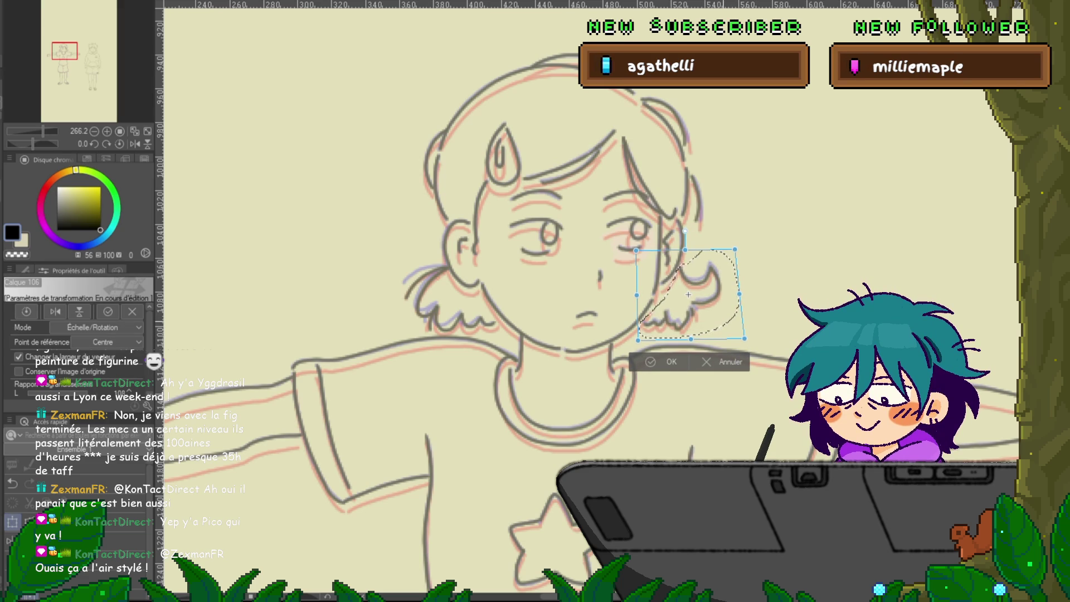
{"action": "key", "text": "Return"}
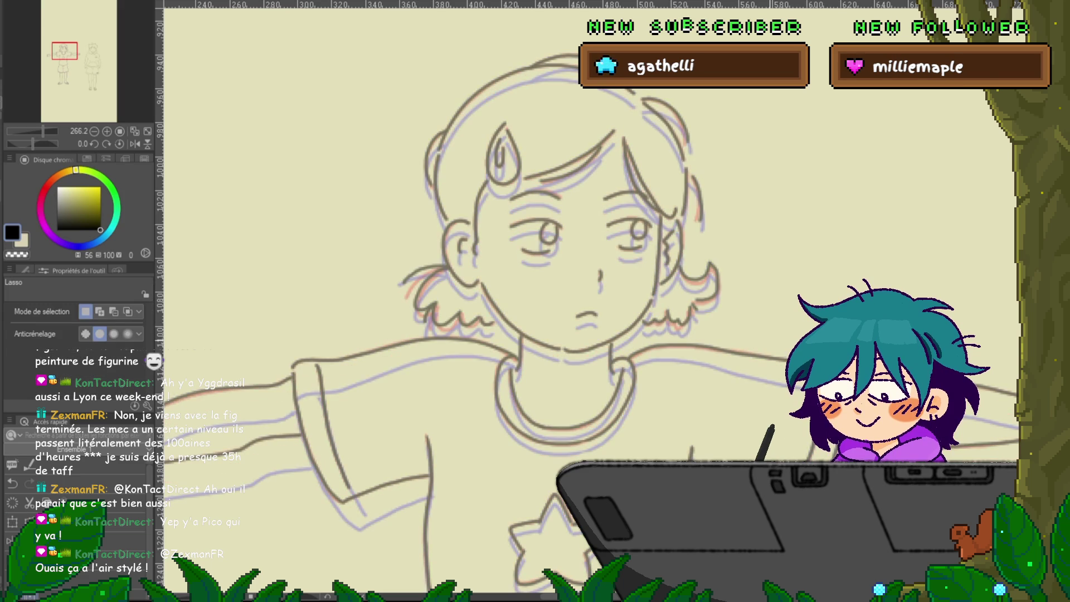
Reselect the right tuft and nudge it up a few pixels.
{"action": "left_click_drag", "start_coordinate": [692, 251], "coordinate": [677, 265]}
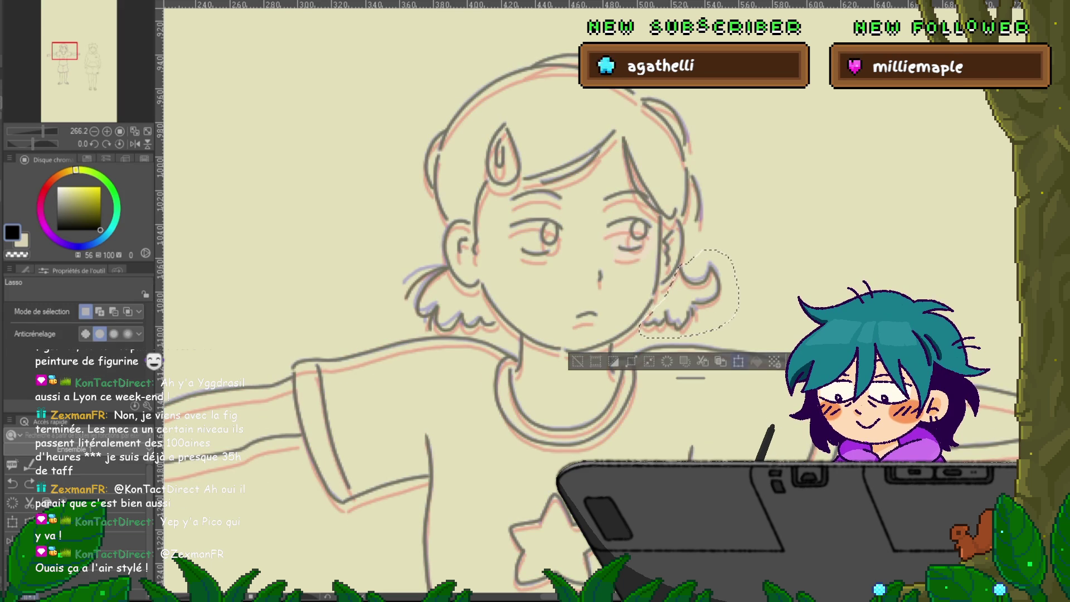
{"action": "key", "text": "ctrl+t"}
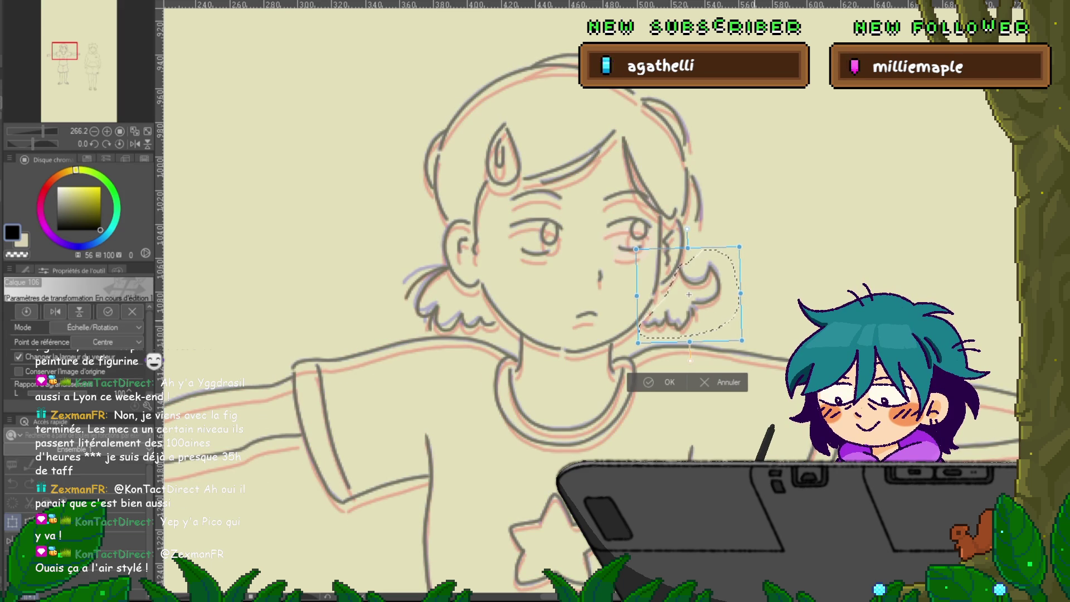
{"action": "key", "text": "Return"}
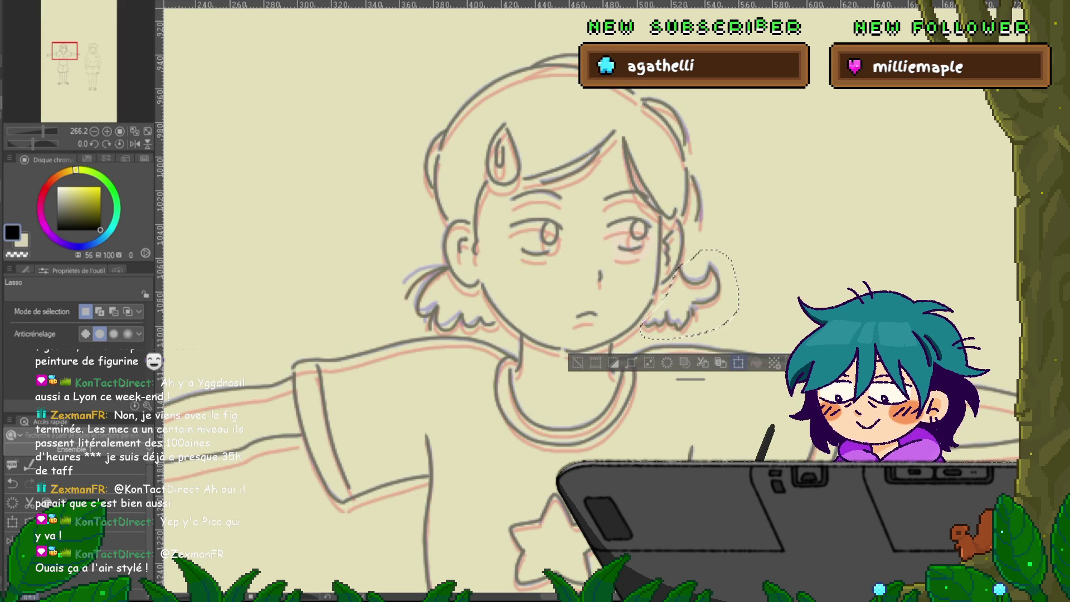
{"action": "key", "text": "ctrl+t"}
{"action": "key", "text": "Up"}
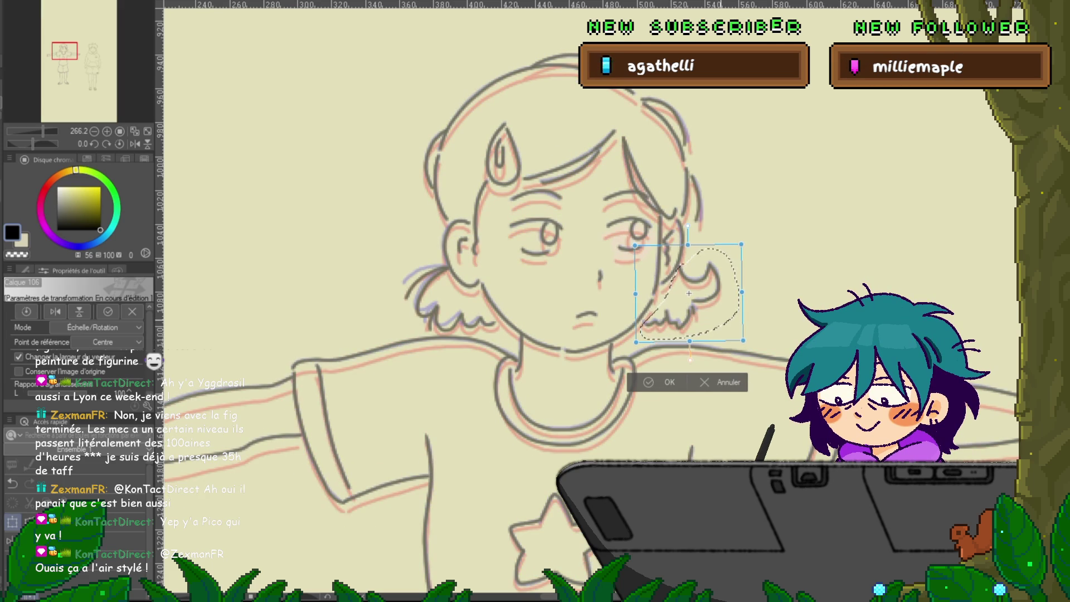
{"action": "key", "text": "Return"}
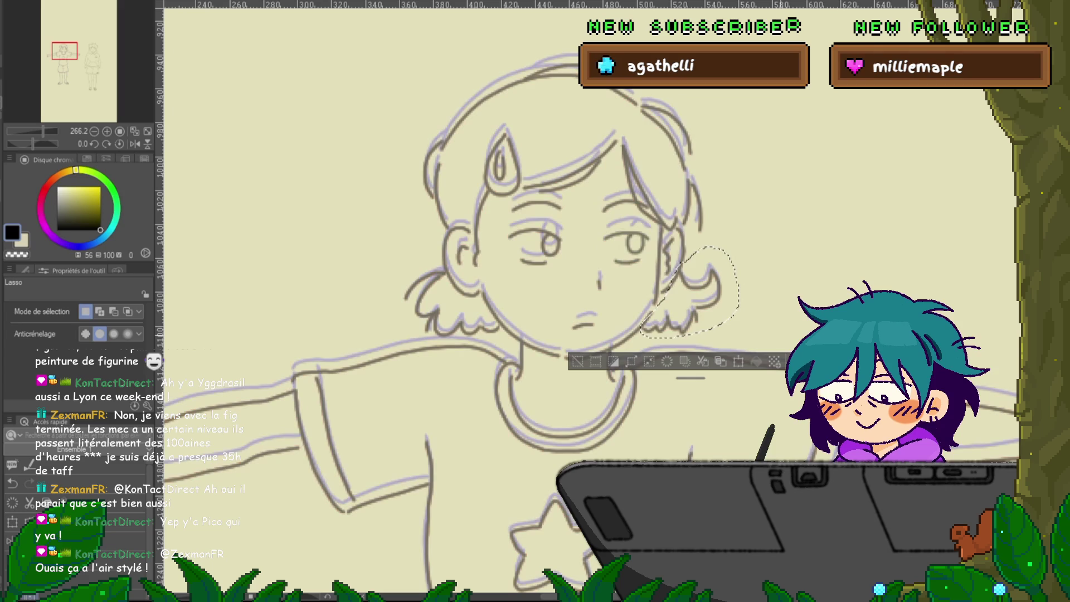
Clear the selection and flip between neighbouring frames, ending on the closed-eyes frame.
{"action": "key", "text": "Right"}
{"action": "key", "text": "Left"}
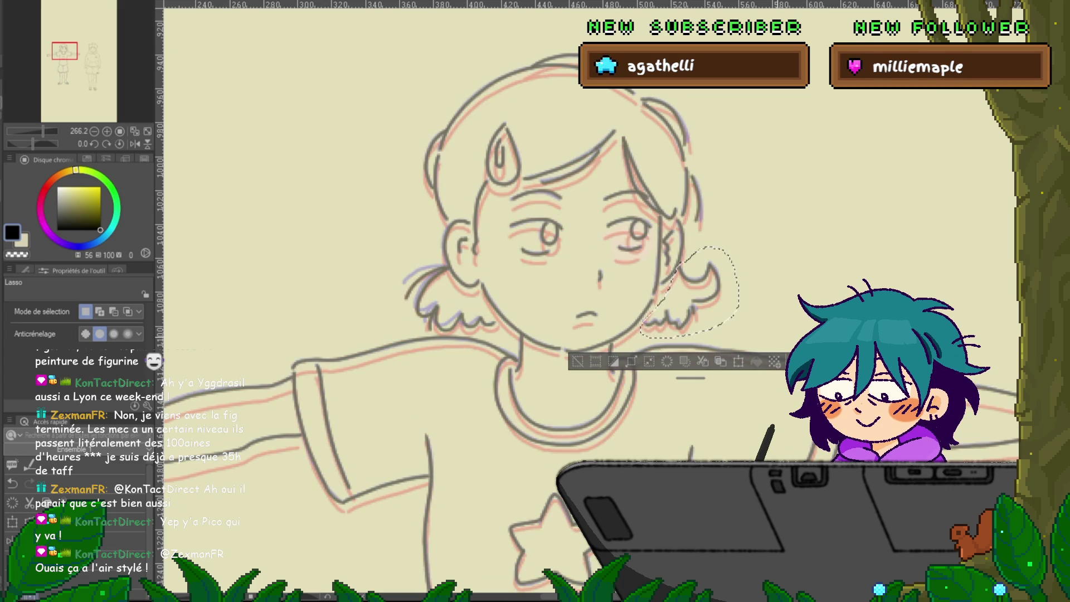
{"action": "key", "text": "Right"}
{"action": "key", "text": "ctrl+d"}
{"action": "key", "text": "Left"}
{"action": "key", "text": "Right"}
{"action": "key", "text": "Right"}
{"action": "key", "text": "Right"}
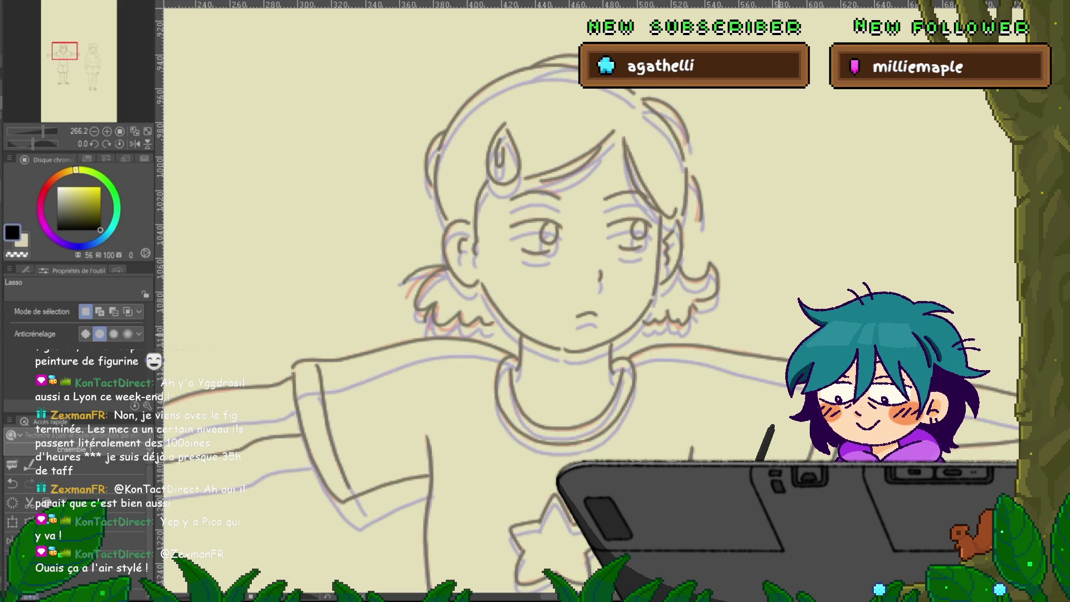
Flip between the closed- and open-eyed frames, then hide onion skins and play back.
{"action": "key", "text": "Right"}
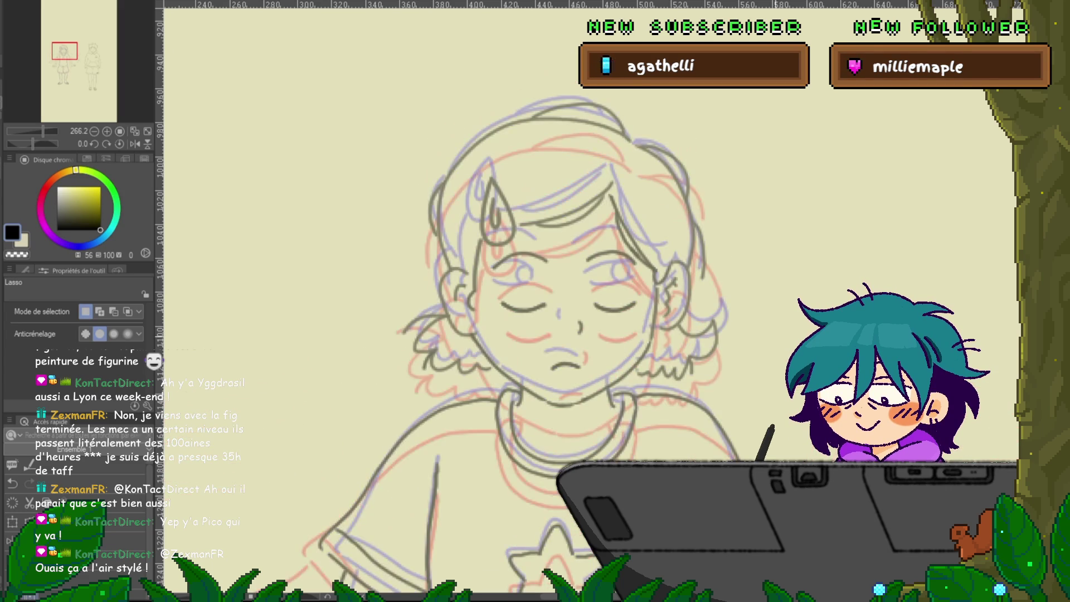
{"action": "key", "text": "Right"}
{"action": "key", "text": "Left"}
{"action": "key", "text": "Right"}
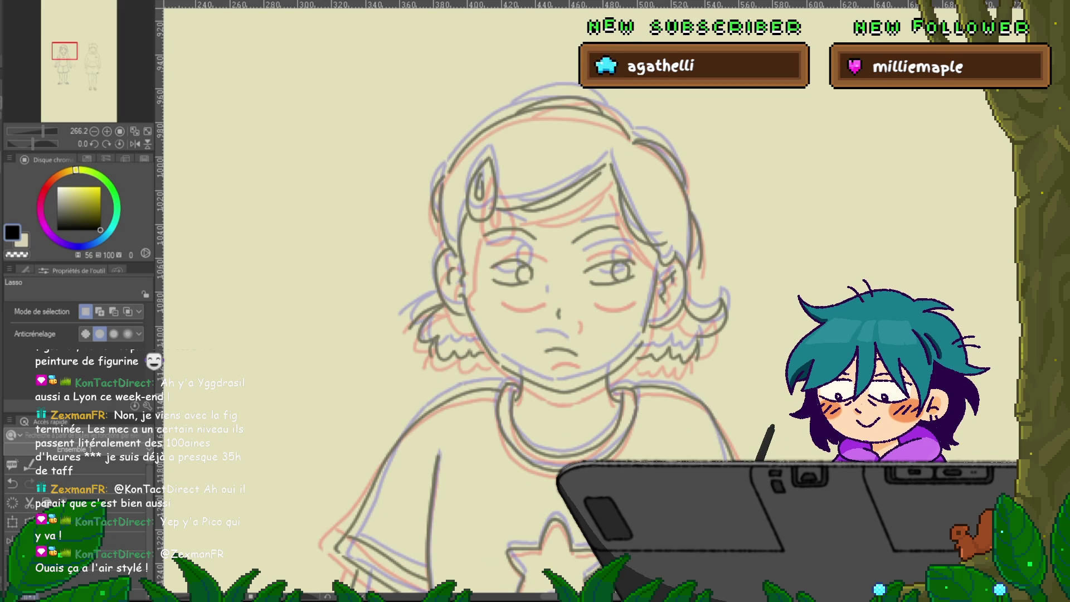
{"action": "key", "text": "Return"}
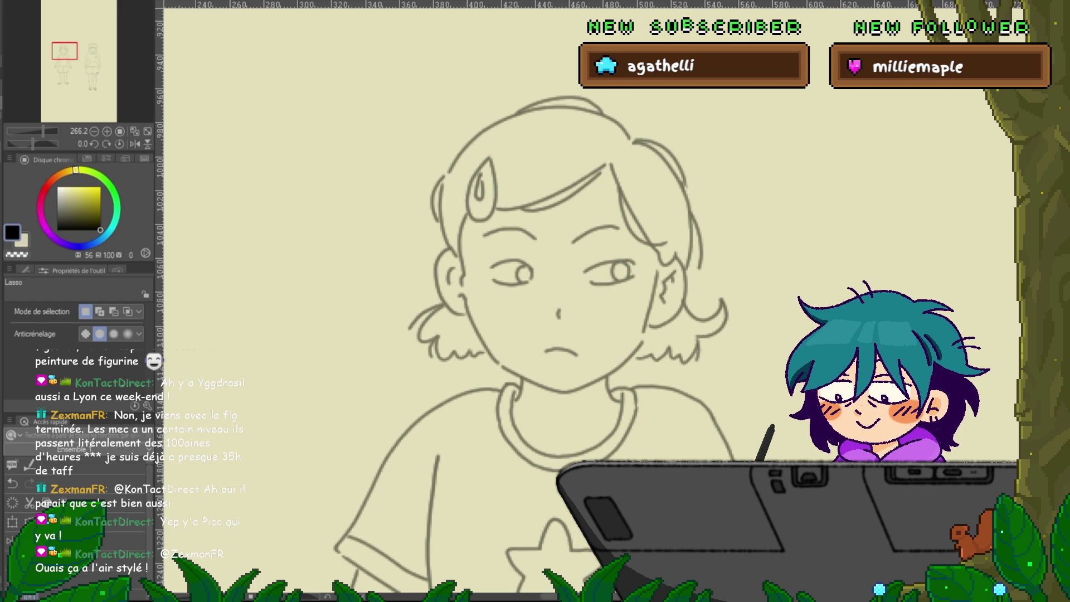
Lasso the right hair curl, apply a transform, and flip to the closed-eyes frame to compare.
{"action": "key", "text": "y"}
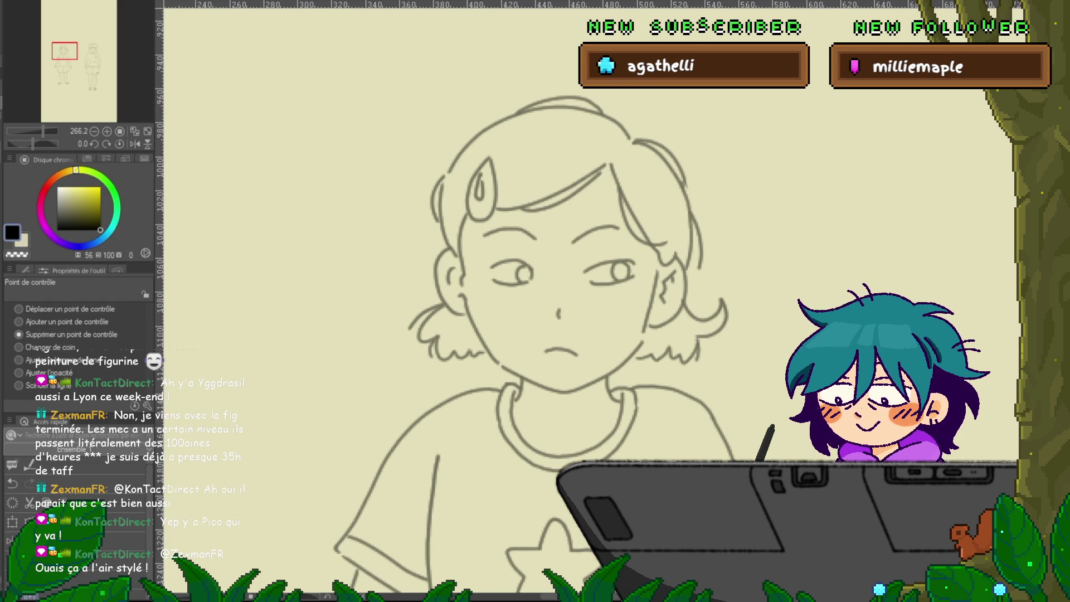
{"action": "key", "text": "m"}
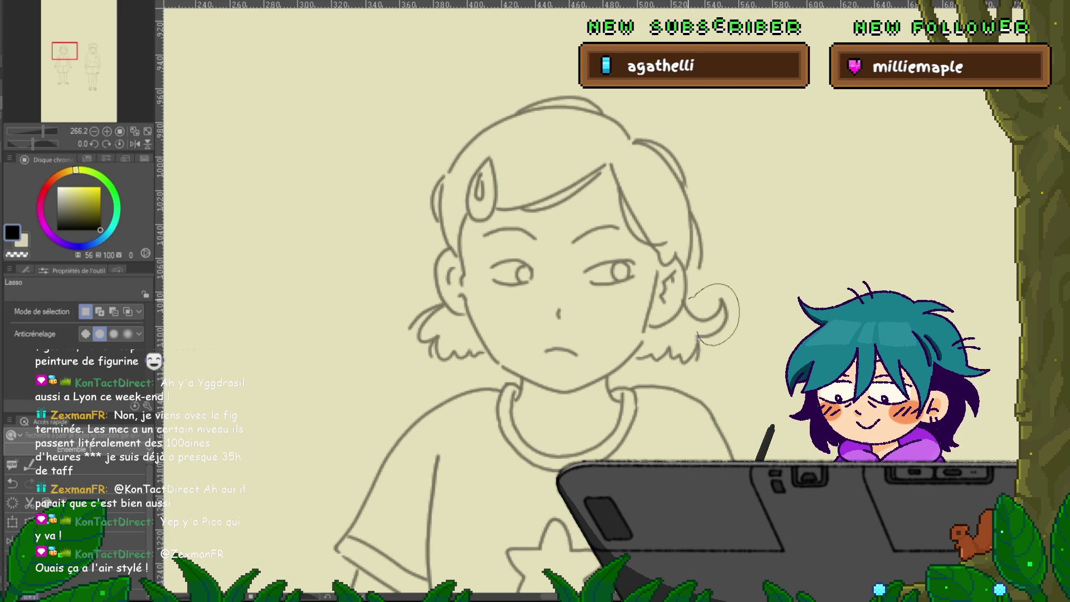
{"action": "left_click_drag", "start_coordinate": [713, 286], "coordinate": [689, 296]}
{"action": "key", "text": "ctrl+t"}
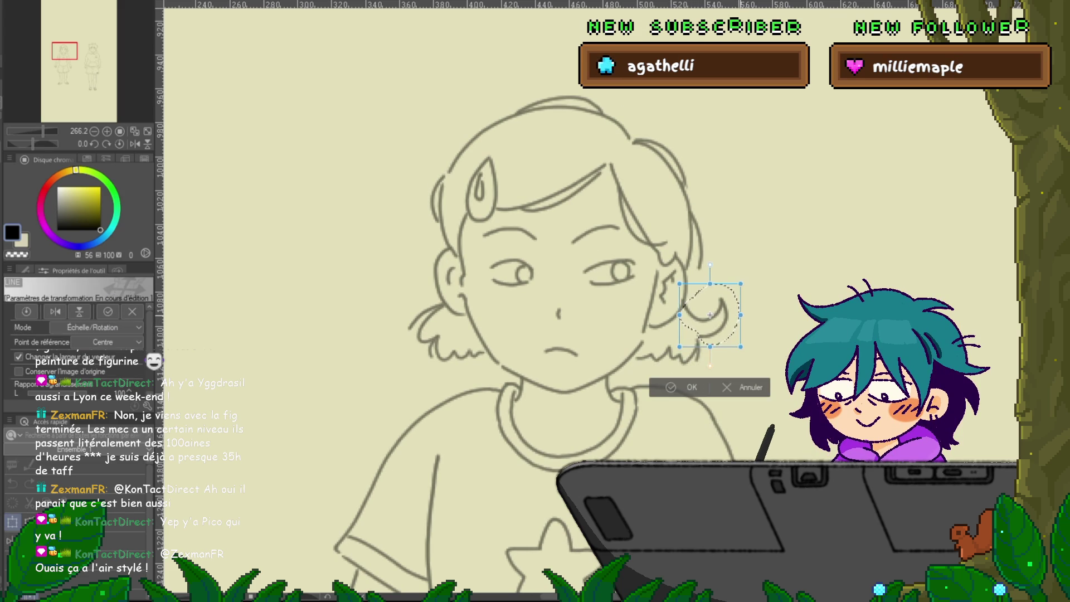
{"action": "key", "text": "Return"}
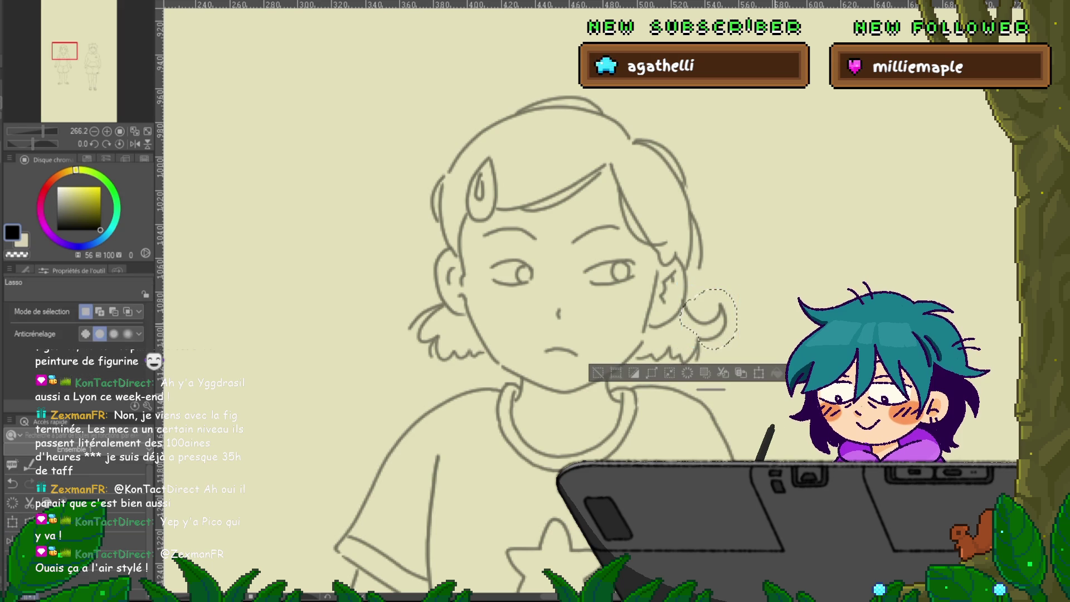
{"action": "key", "text": "ctrl+z"}
{"action": "key", "text": "ctrl+y"}
{"action": "key", "text": "ctrl+z"}
{"action": "key", "text": "ctrl+y"}
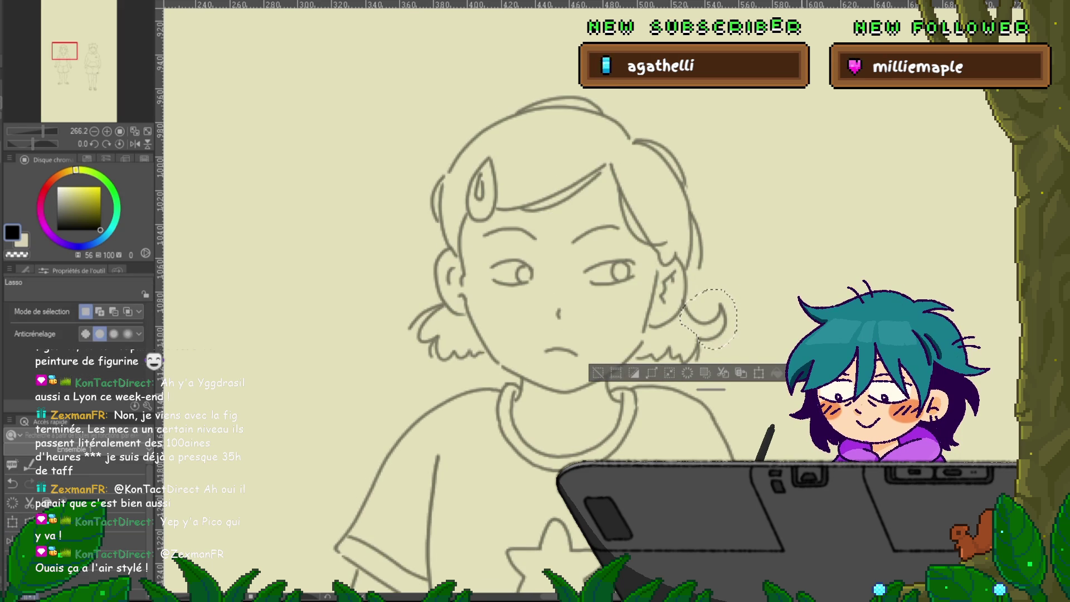
Try another transform on the curl and compare it across closed- and open-eyes frames.
{"action": "key", "text": "ctrl+t"}
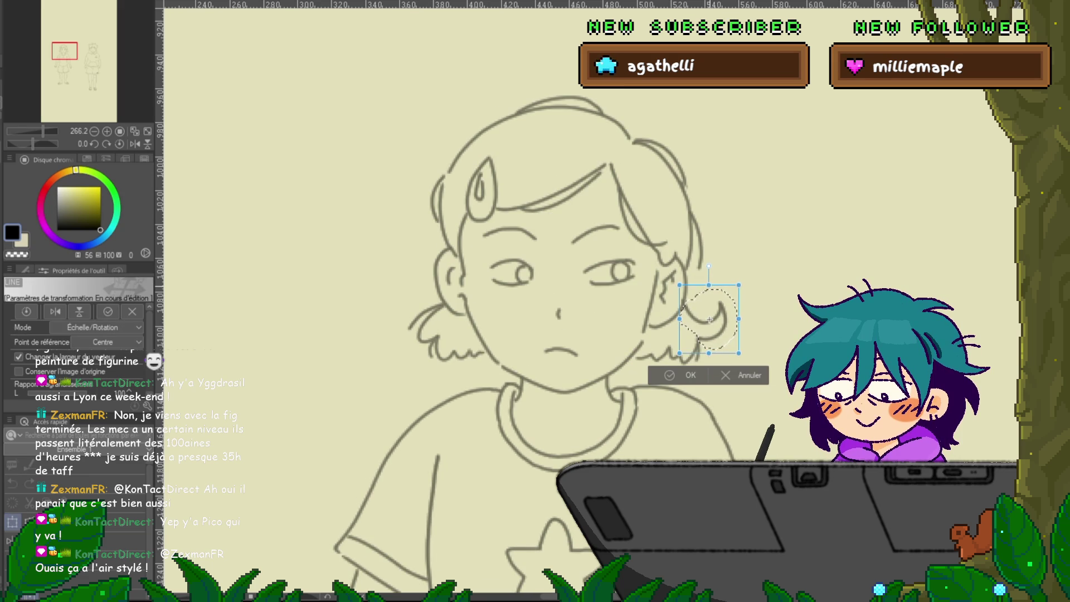
{"action": "key", "text": "Escape"}
{"action": "key", "text": "ctrl+z"}
{"action": "key", "text": "ctrl+y"}
{"action": "key", "text": "ctrl+z"}
{"action": "key", "text": "ctrl+y"}
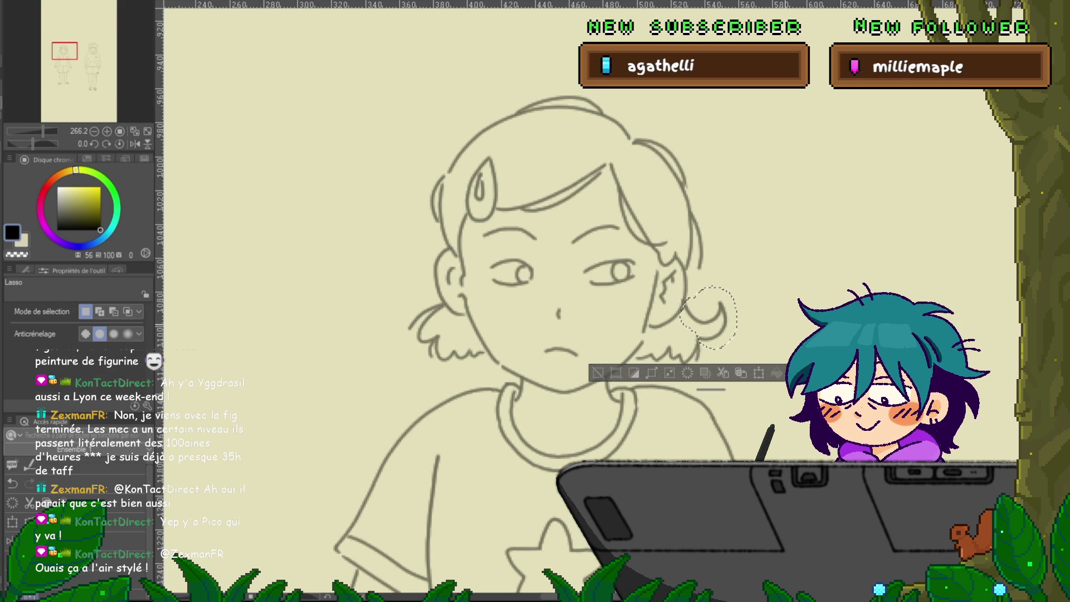
Pull the tuft's upper corner inward and stretch it slightly downward, then move to another frame.
{"action": "key", "text": "ctrl+t"}
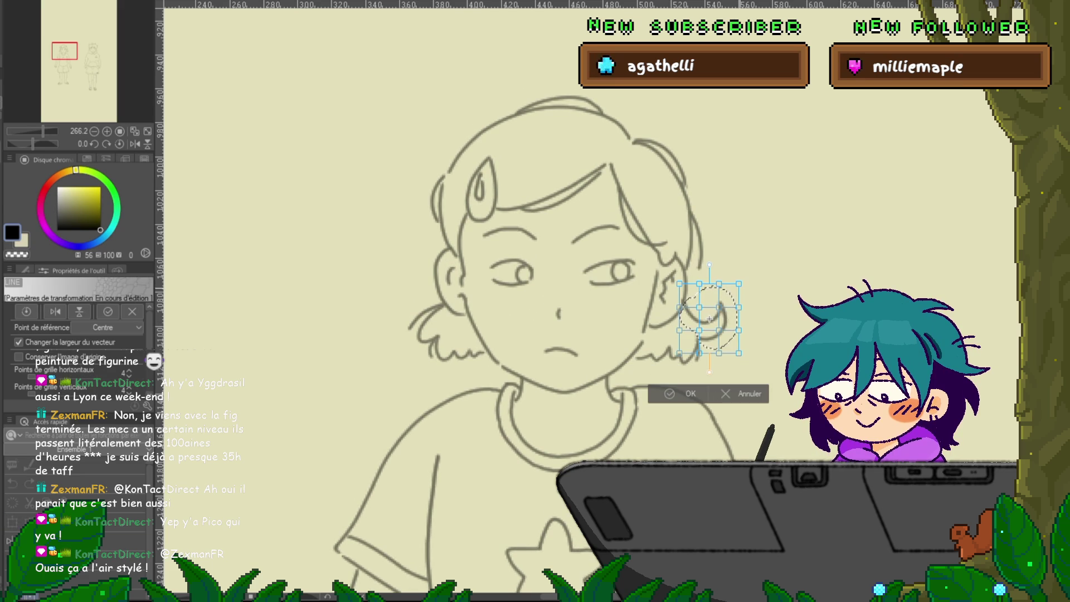
{"action": "left_click_drag", "start_coordinate": [739, 284], "coordinate": [737, 294]}
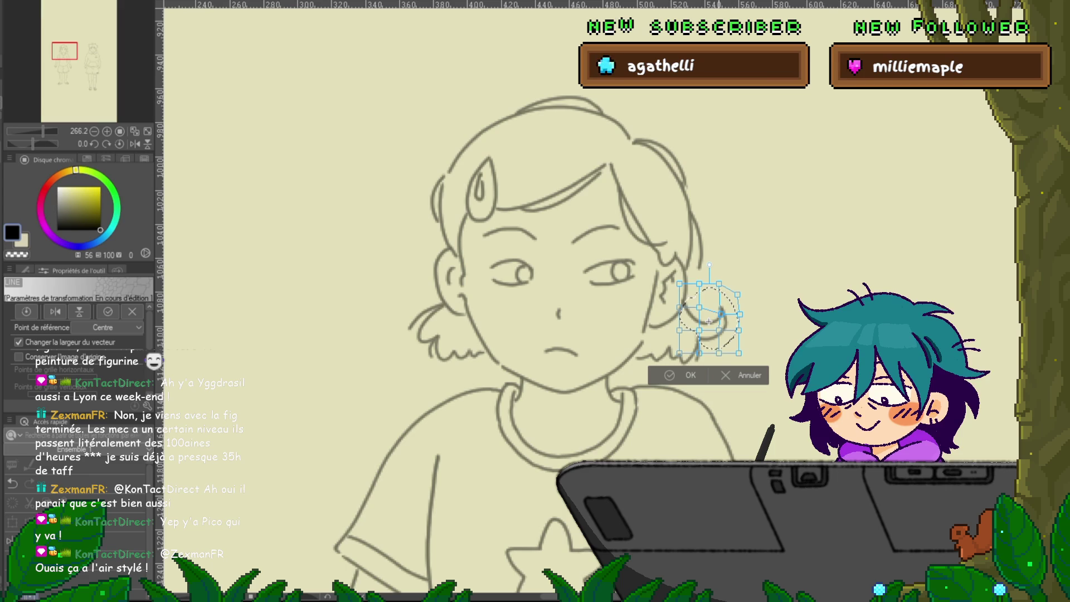
{"action": "left_click_drag", "start_coordinate": [719, 353], "coordinate": [719, 359]}
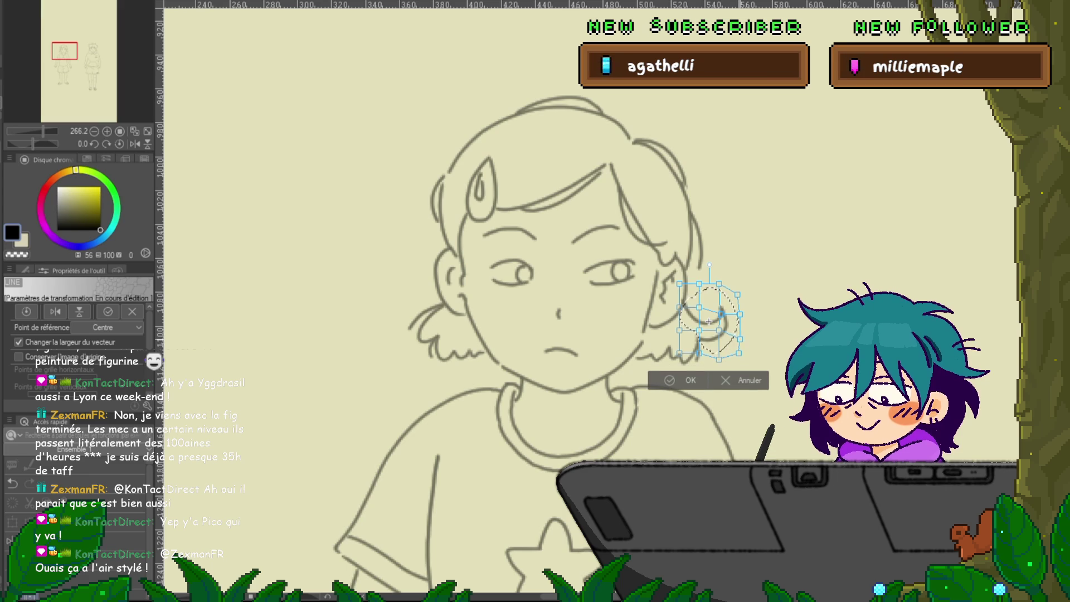
{"action": "key", "text": "Return"}
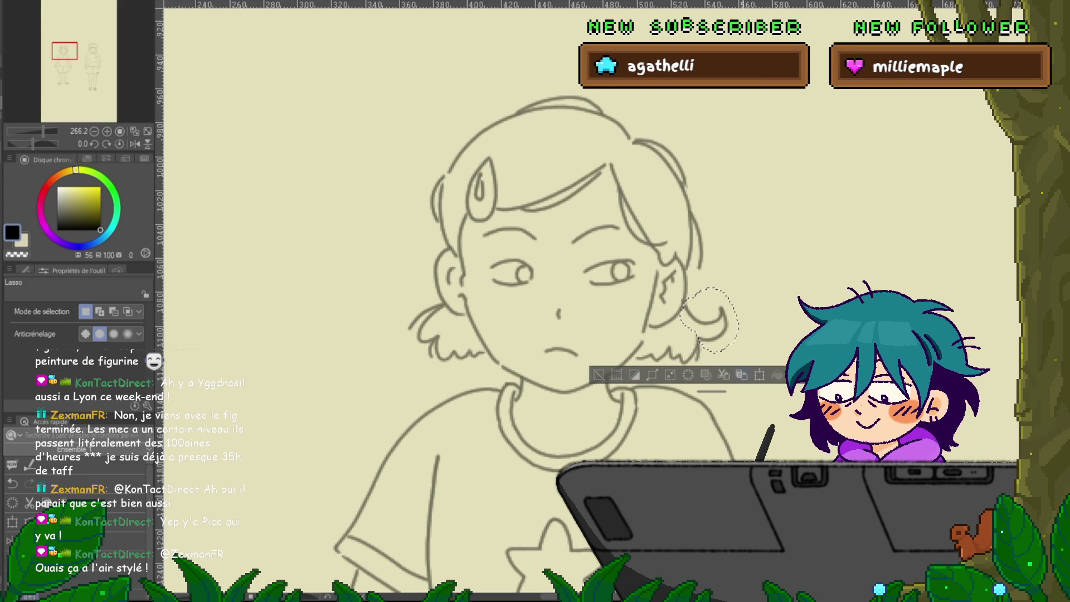
{"action": "key", "text": "ctrl+t"}
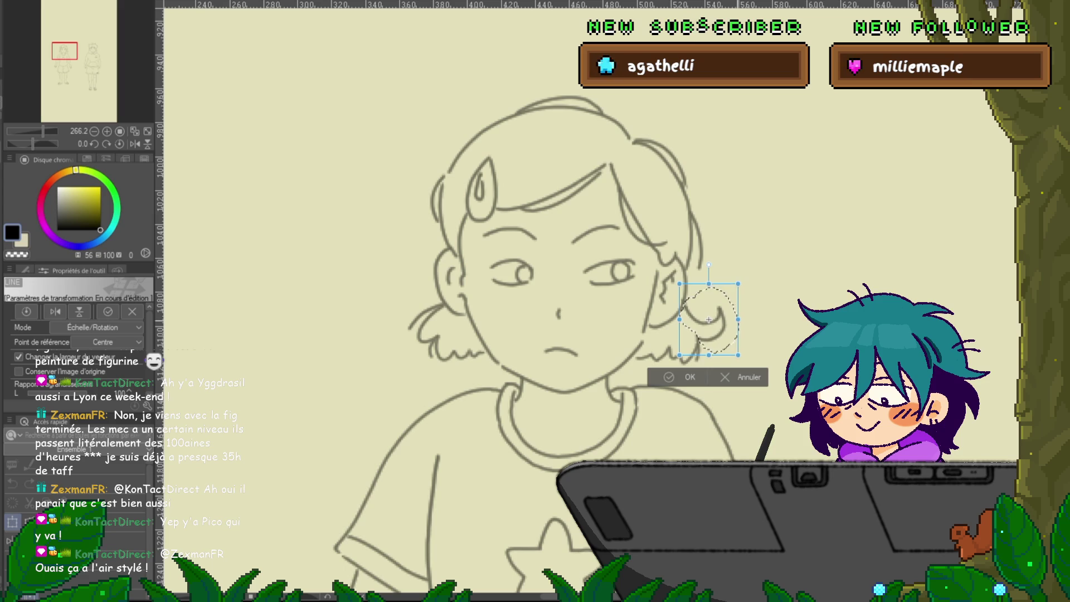
{"action": "key", "text": "Return"}
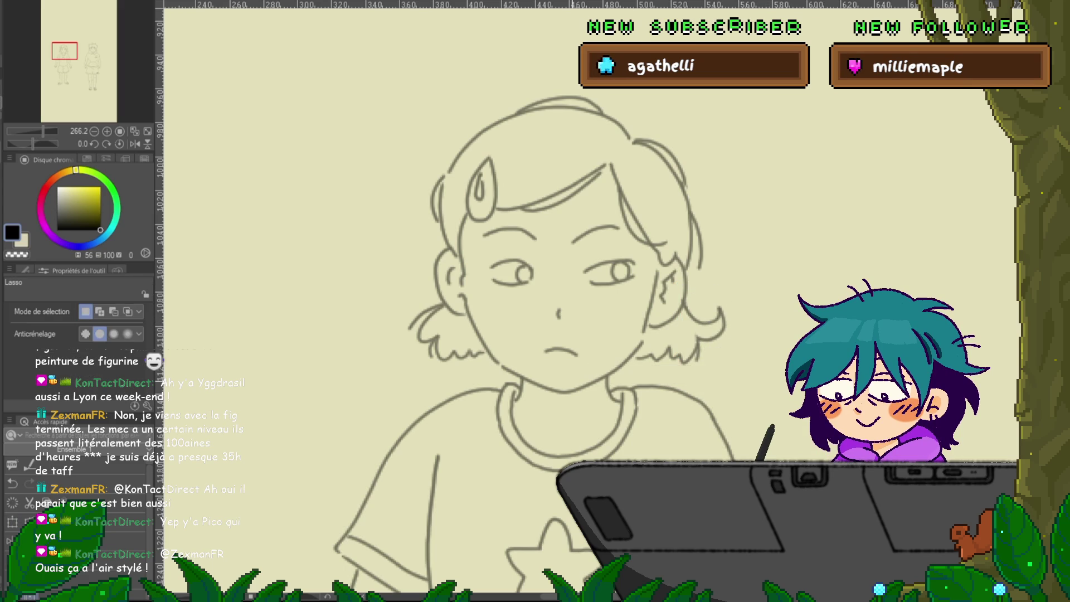
{"action": "key", "text": "ctrl+z"}
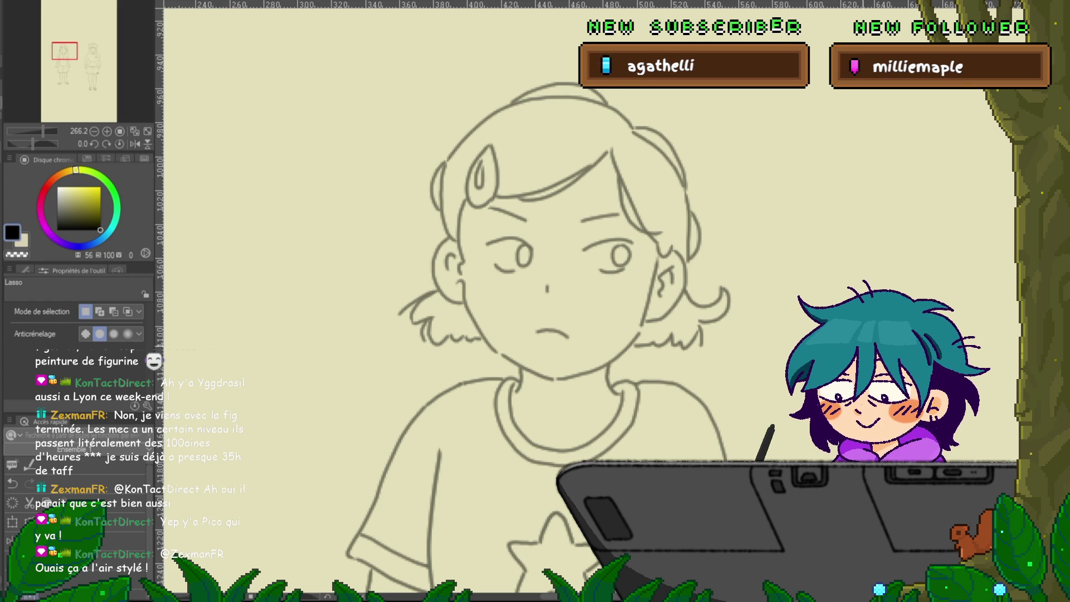
{"action": "scroll", "coordinate": [560, 422], "scroll_direction": "down", "scroll_amount": 3}
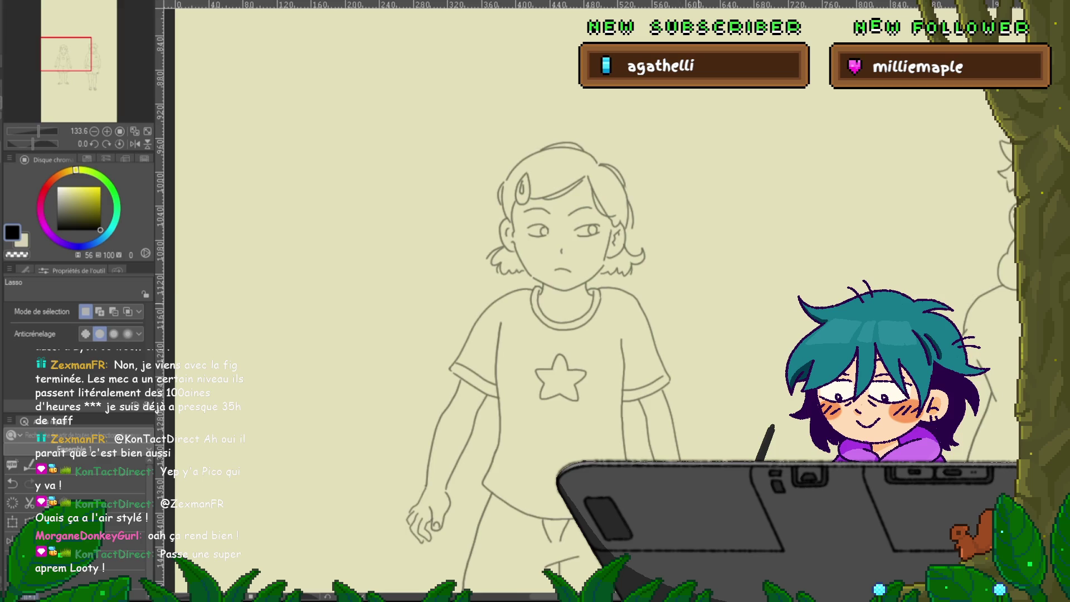
{"action": "scroll", "coordinate": [684, 269], "scroll_direction": "up", "scroll_amount": 5}
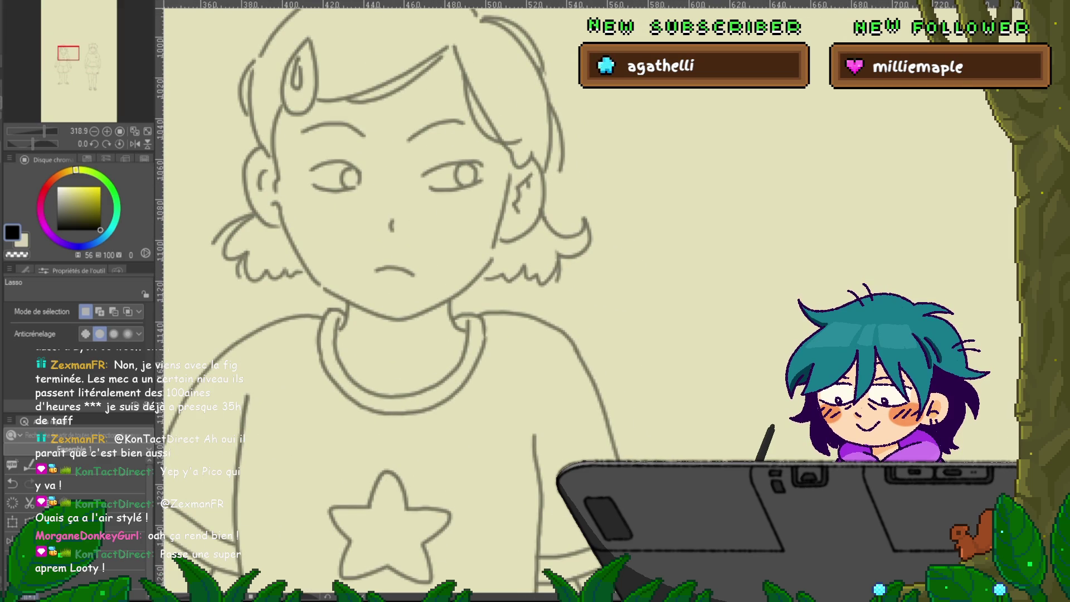
Squeeze the right hair tuft narrower with a raised pivot, then flip to the closed-eyes frame.
{"action": "mouse_move", "coordinate": [545, 205]}
{"action": "left_mouse_down"}
{"action": "mouse_move", "coordinate": [501, 291]}
{"action": "mouse_move", "coordinate": [610, 229]}
{"action": "mouse_move", "coordinate": [544, 208]}
{"action": "left_mouse_up"}
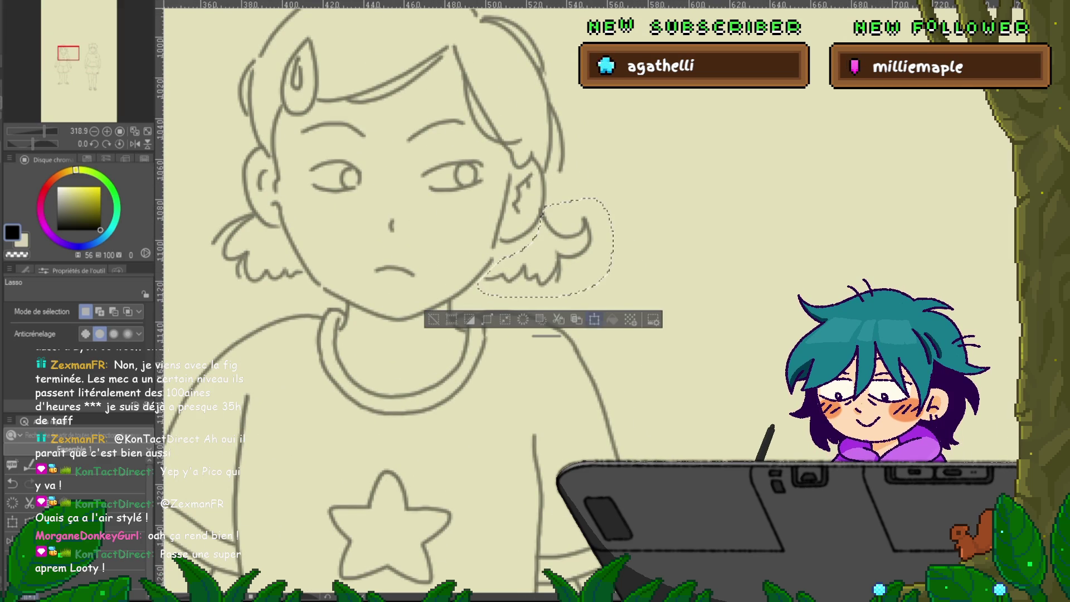
{"action": "key", "text": "ctrl+t"}
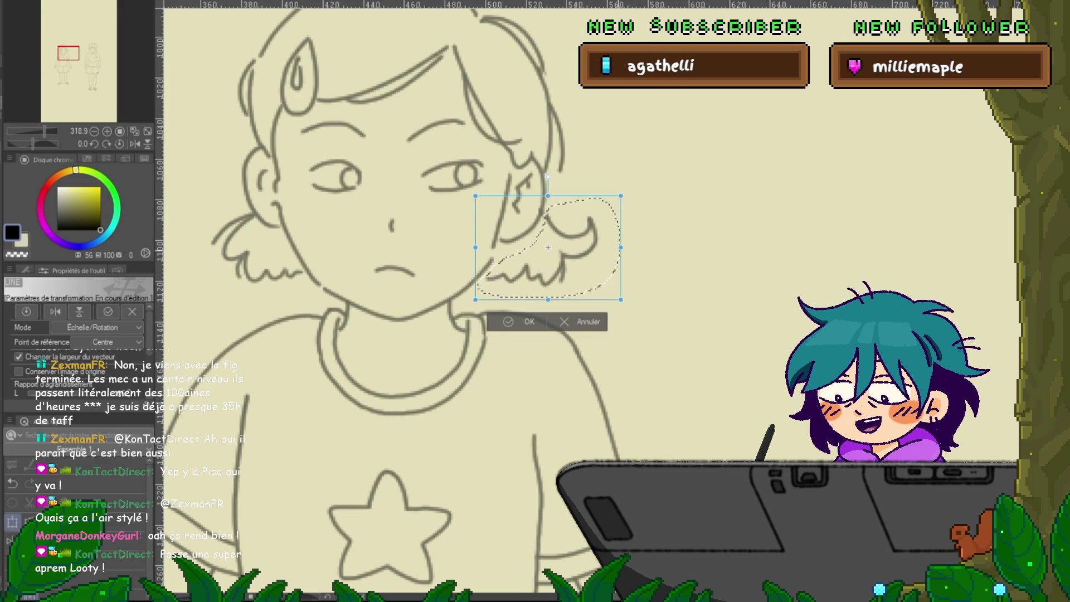
{"action": "left_click_drag", "start_coordinate": [619, 247], "coordinate": [614, 247]}
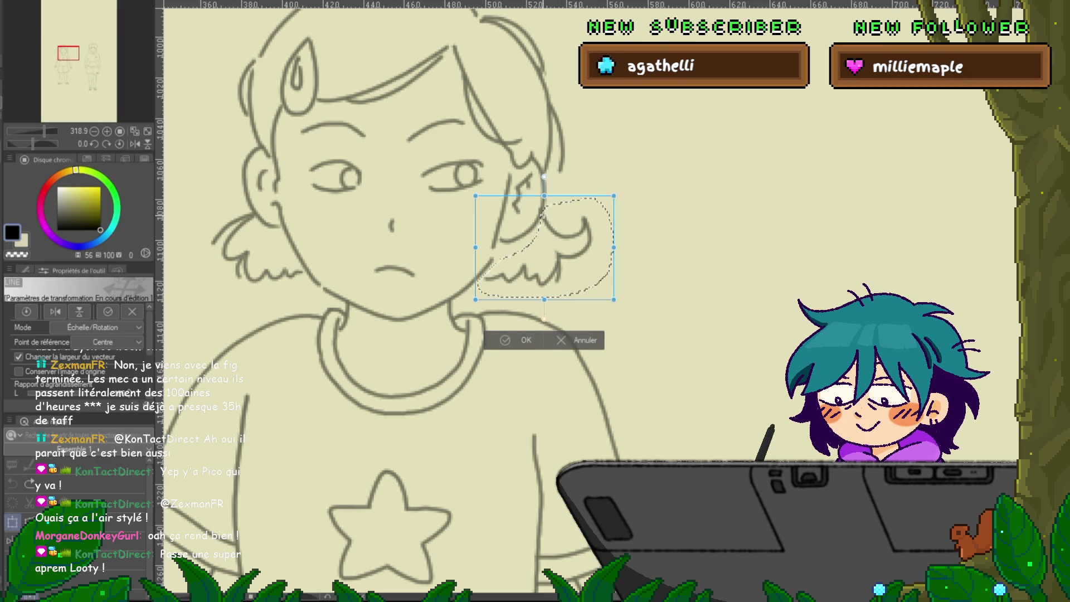
{"action": "left_click_drag", "start_coordinate": [544, 247], "coordinate": [544, 214]}
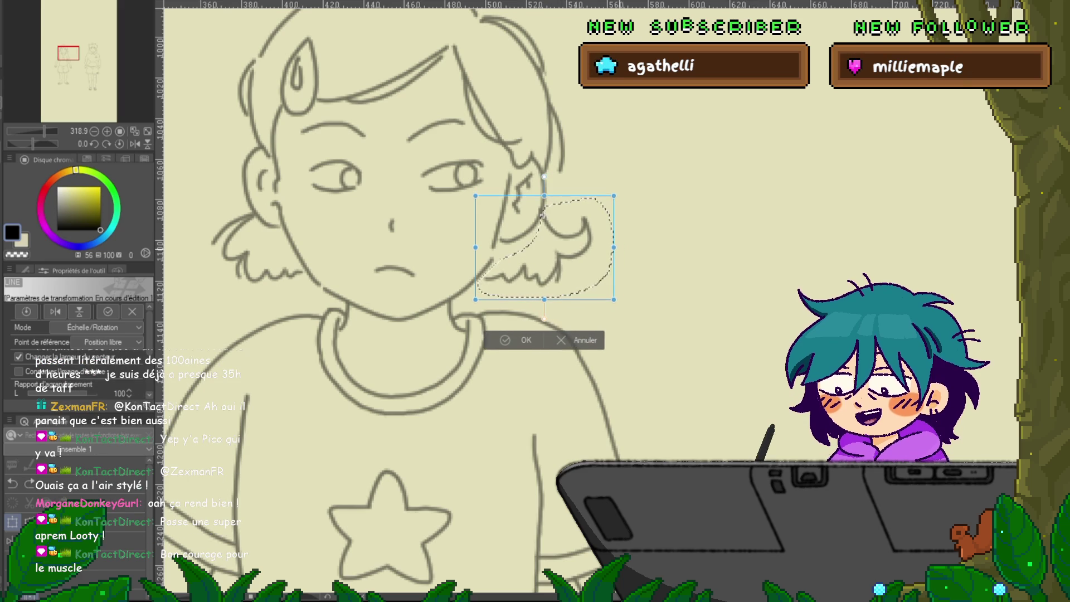
{"action": "left_click_drag", "start_coordinate": [619, 301], "coordinate": [622, 299]}
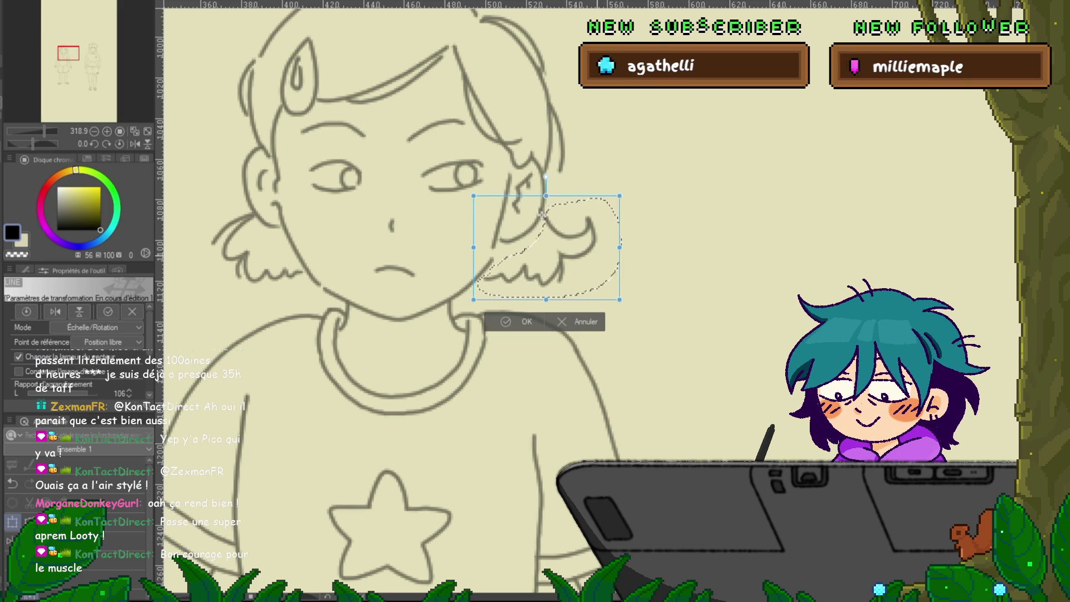
{"action": "key", "text": "Return"}
{"action": "key", "text": "ctrl+z"}
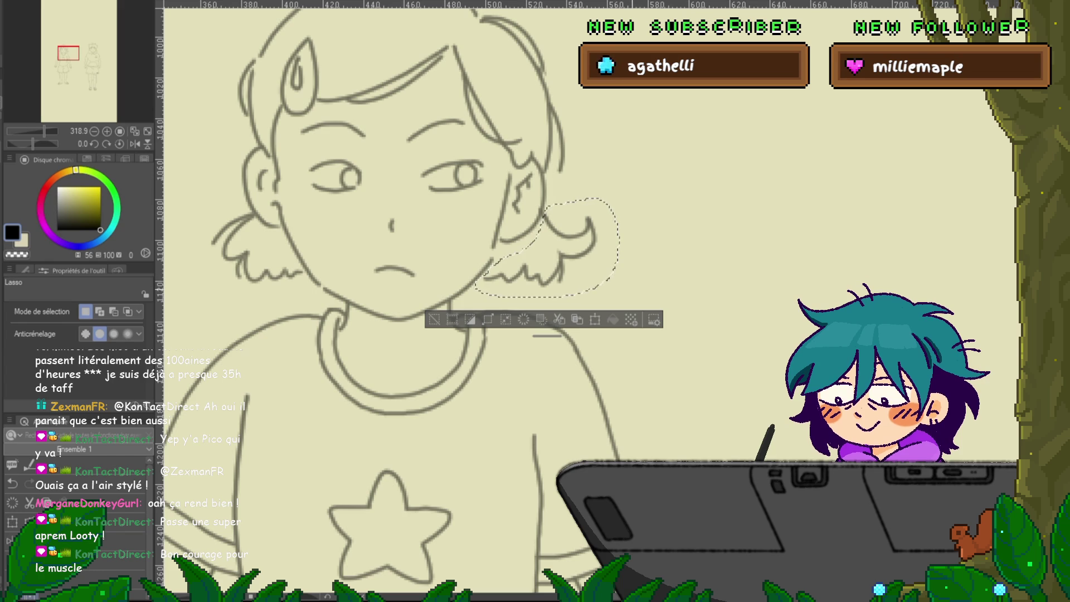
{"action": "key", "text": "ctrl+z"}
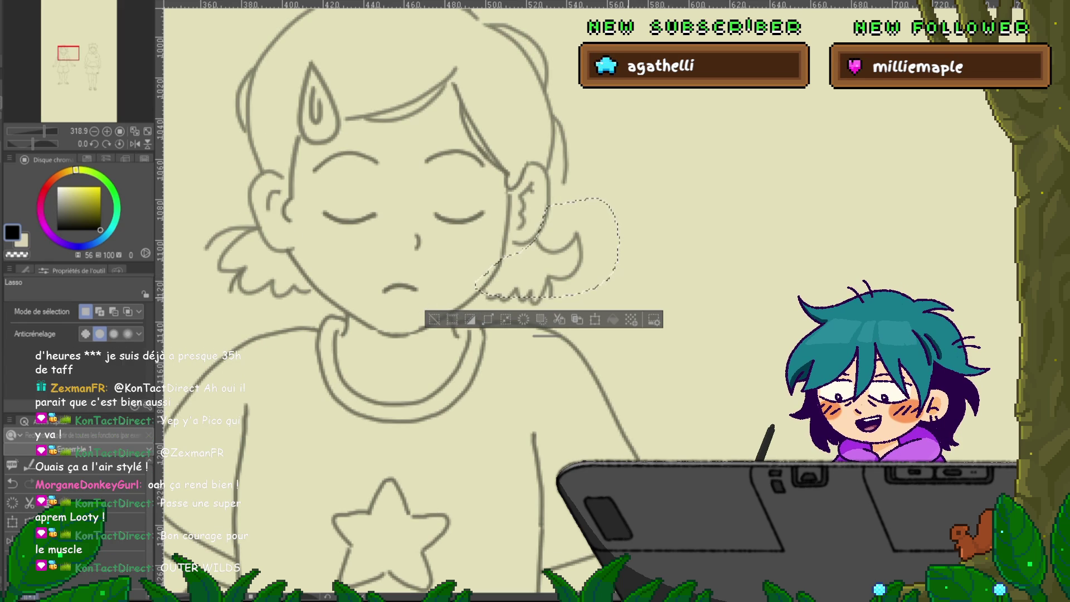
Lasso the right hair tuft on the closed-eyes frame and nudge it slightly left.
{"action": "key", "text": "ctrl+d"}
{"action": "mouse_move", "coordinate": [536, 238]}
{"action": "left_mouse_down"}
{"action": "mouse_move", "coordinate": [496, 284]}
{"action": "mouse_move", "coordinate": [614, 262]}
{"action": "mouse_move", "coordinate": [536, 238]}
{"action": "left_mouse_up"}
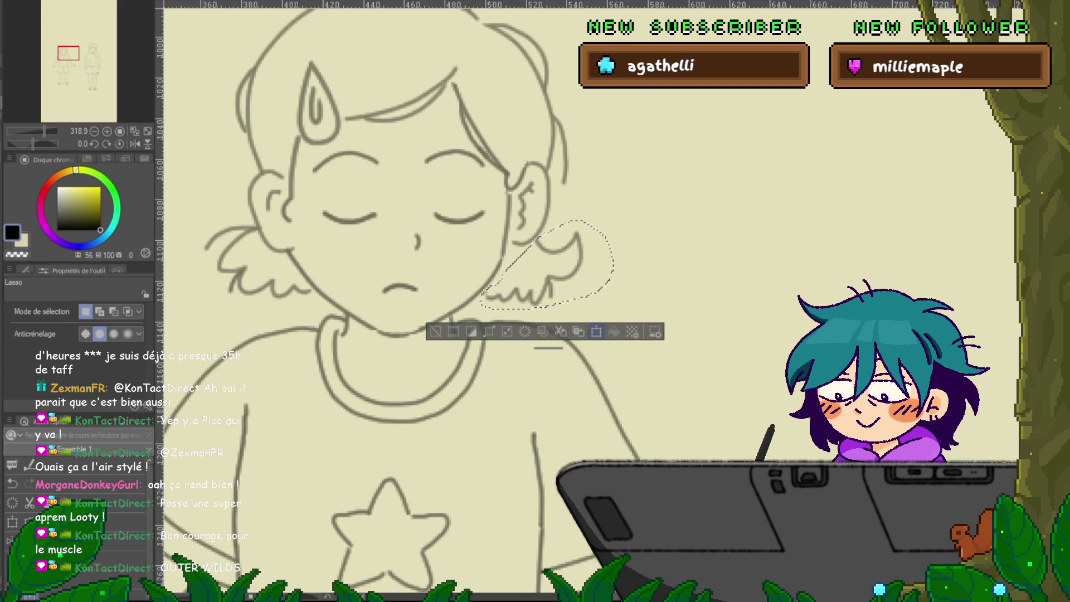
{"action": "left_click", "coordinate": [597, 331]}
{"action": "key", "text": "Left"}
{"action": "key", "text": "Left"}
{"action": "key", "text": "Return"}
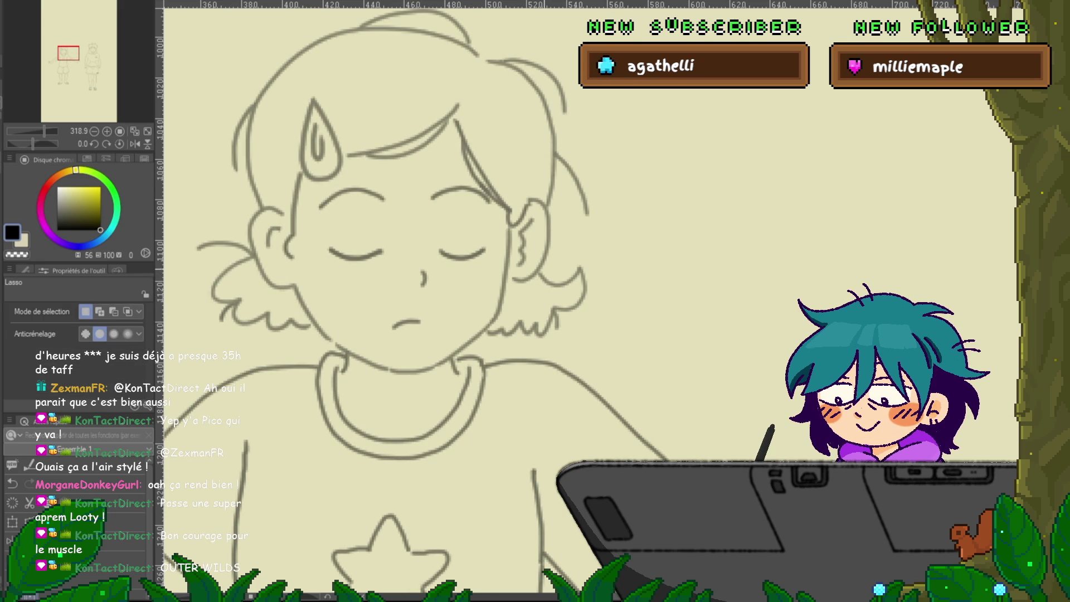
Reselect the right tuft, try a transform, then cancel and clear the selection.
{"action": "mouse_move", "coordinate": [543, 270]}
{"action": "left_mouse_down"}
{"action": "mouse_move", "coordinate": [497, 321]}
{"action": "mouse_move", "coordinate": [620, 301]}
{"action": "mouse_move", "coordinate": [574, 256]}
{"action": "left_mouse_up"}
{"action": "key", "text": "ctrl+t"}
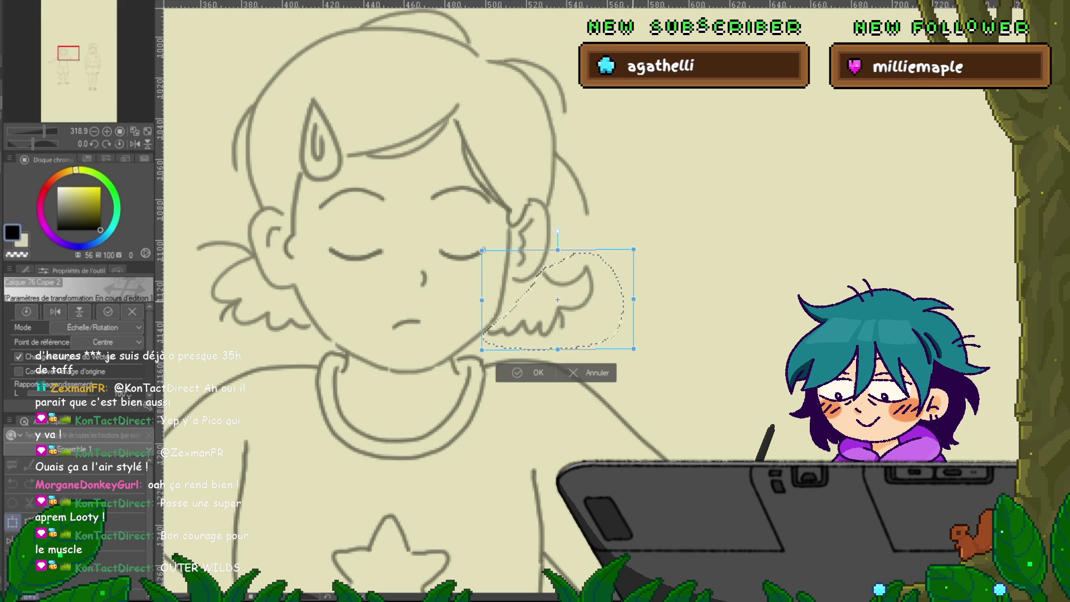
{"action": "key", "text": "Escape"}
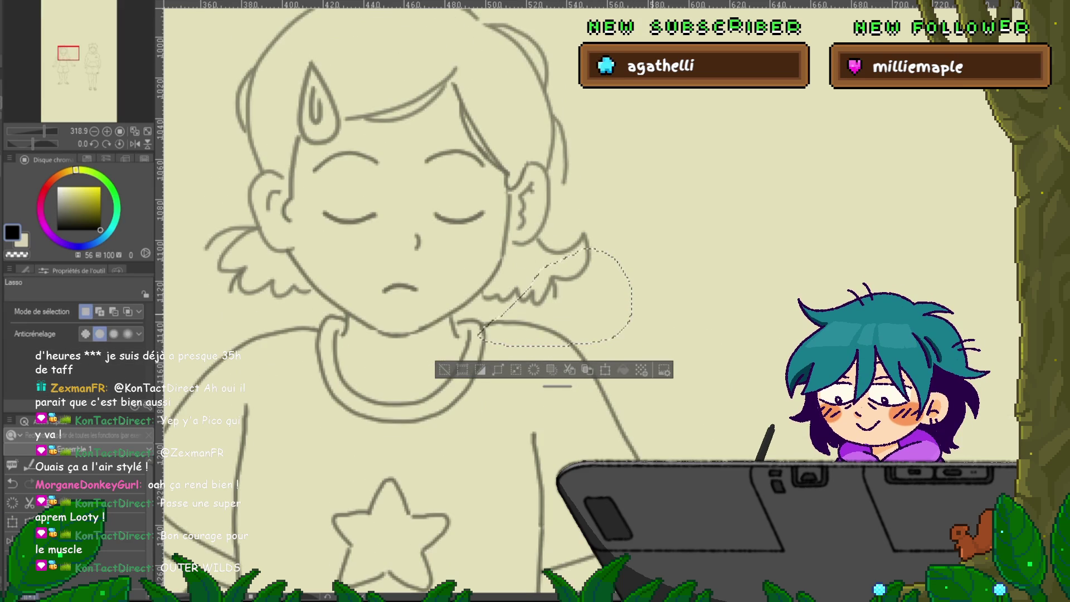
{"action": "key", "text": "ctrl+d"}
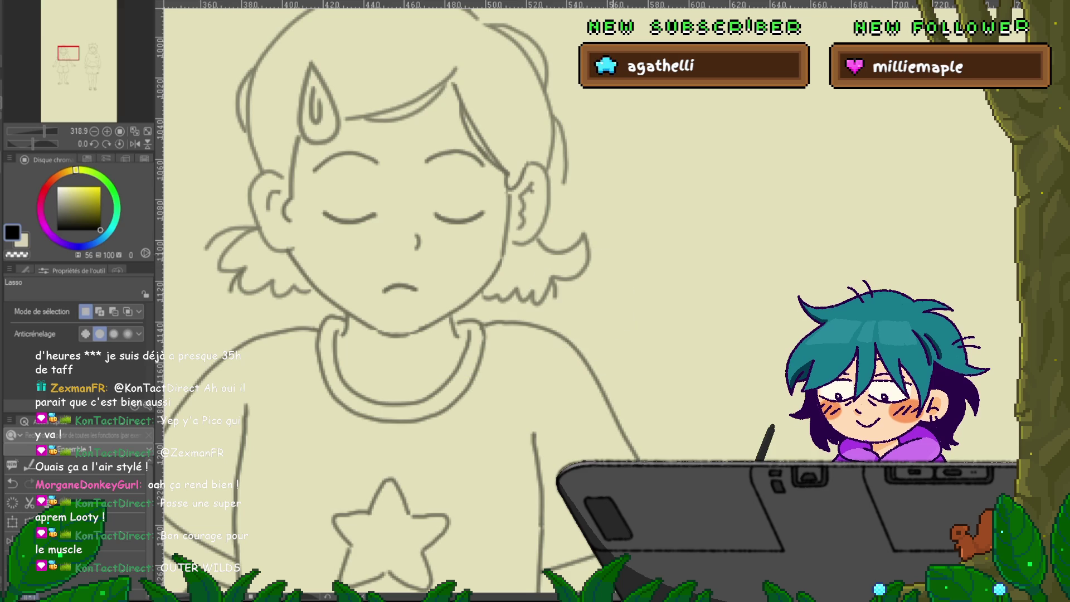
Select the right tuft again, apply a slight transform to it, and deselect.
{"action": "mouse_move", "coordinate": [509, 273]}
{"action": "left_mouse_down"}
{"action": "mouse_move", "coordinate": [485, 304]}
{"action": "mouse_move", "coordinate": [594, 310]}
{"action": "mouse_move", "coordinate": [549, 229]}
{"action": "left_mouse_up"}
{"action": "left_click", "coordinate": [598, 333]}
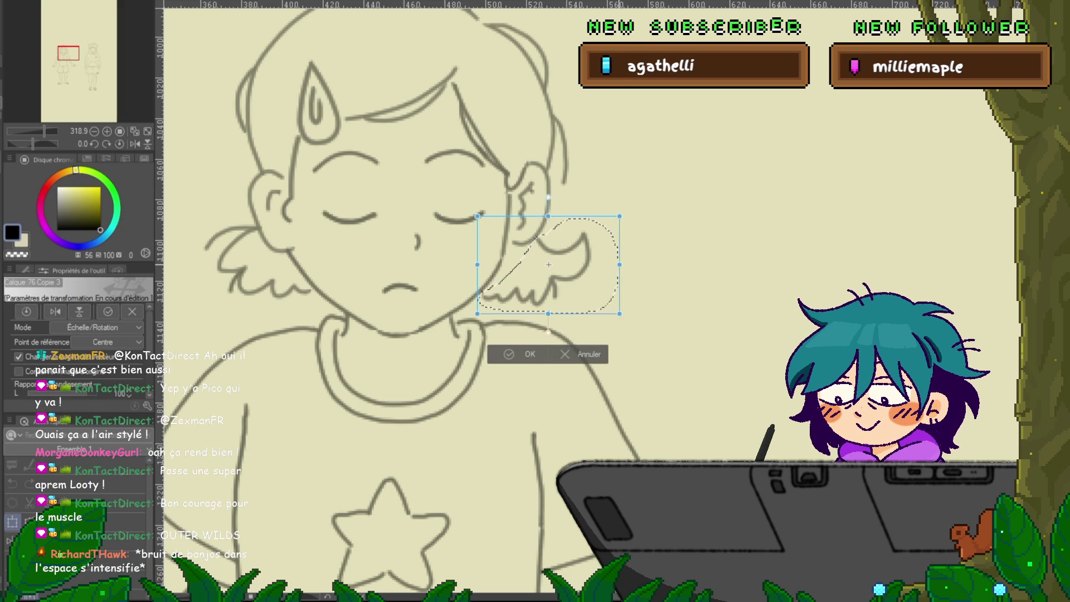
{"action": "key", "text": "Return"}
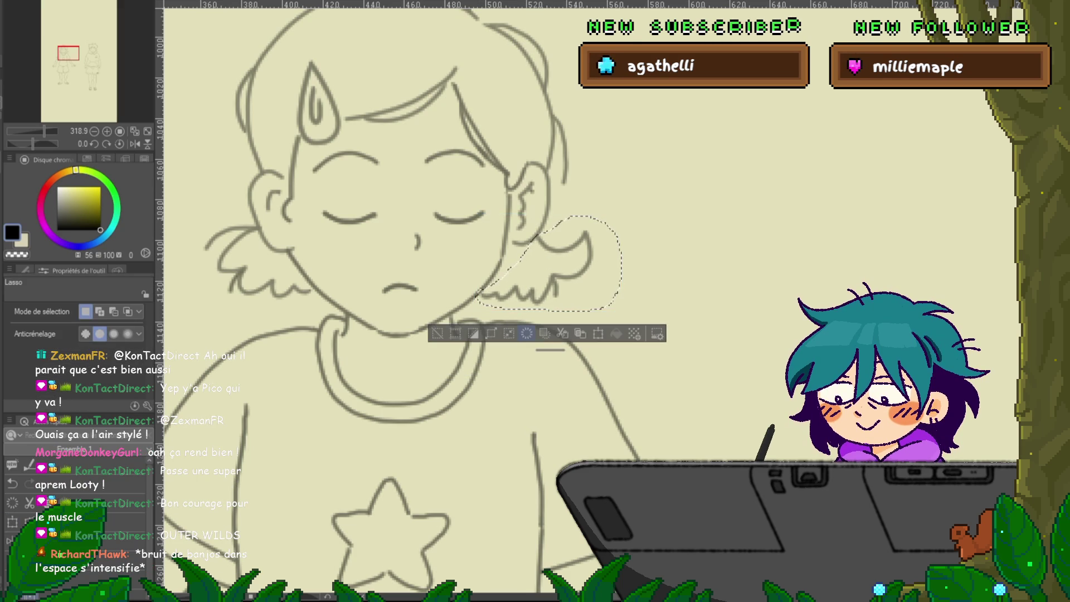
{"action": "key", "text": "ctrl+d"}
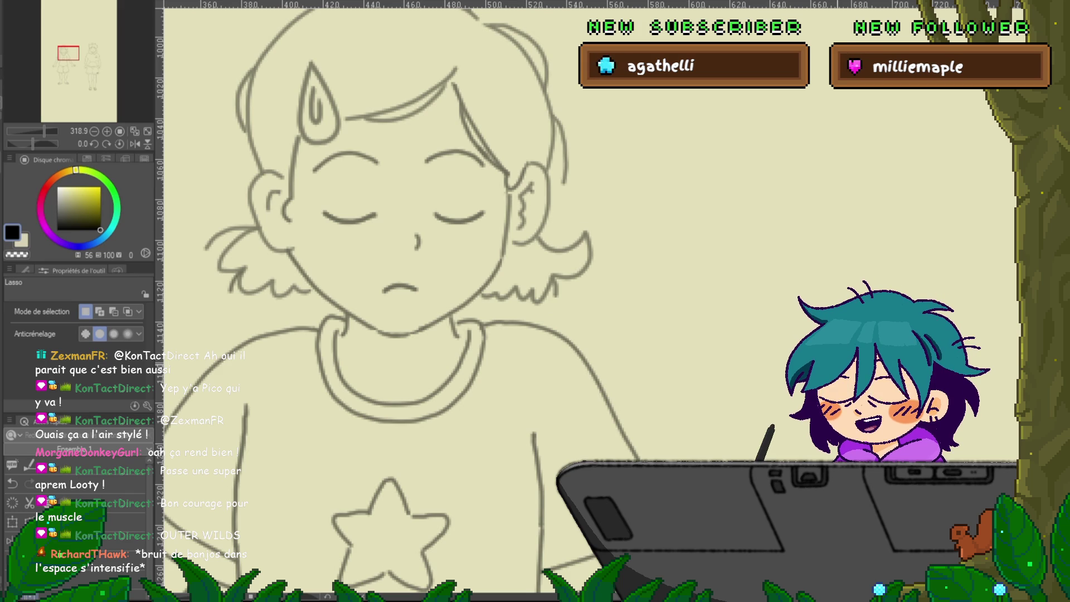
{"action": "scroll", "coordinate": [845, 460], "scroll_direction": "down", "scroll_amount": 2}
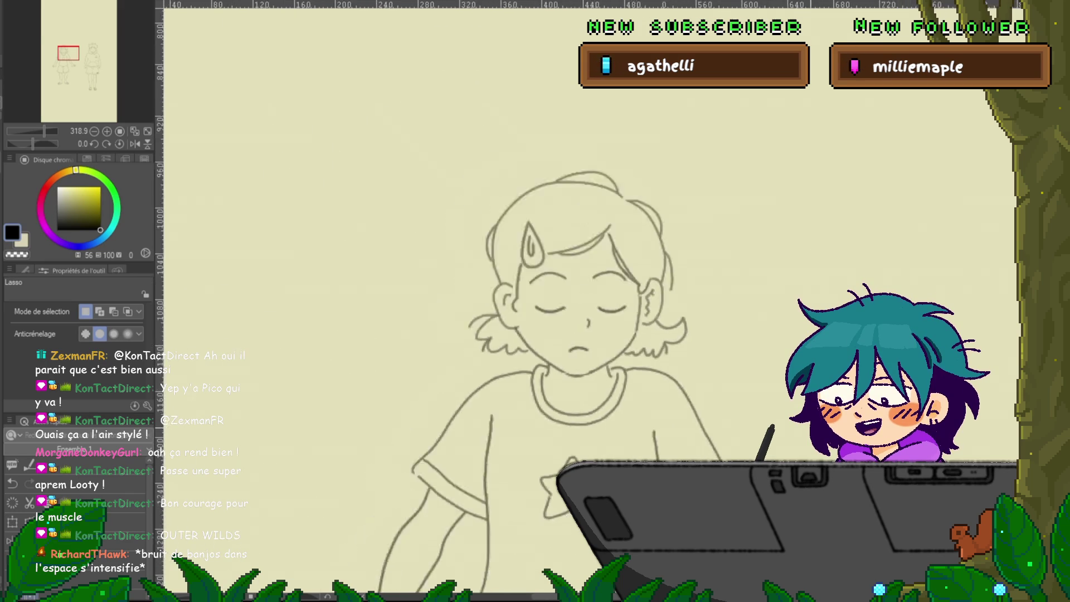
Pan to frame the whole upper figure and switch to Delete control point mode.
{"action": "scroll", "coordinate": [843, 438], "scroll_direction": "down", "scroll_amount": 1}
{"action": "left_click_drag", "start_coordinate": [613, 335], "coordinate": [393, 334]}
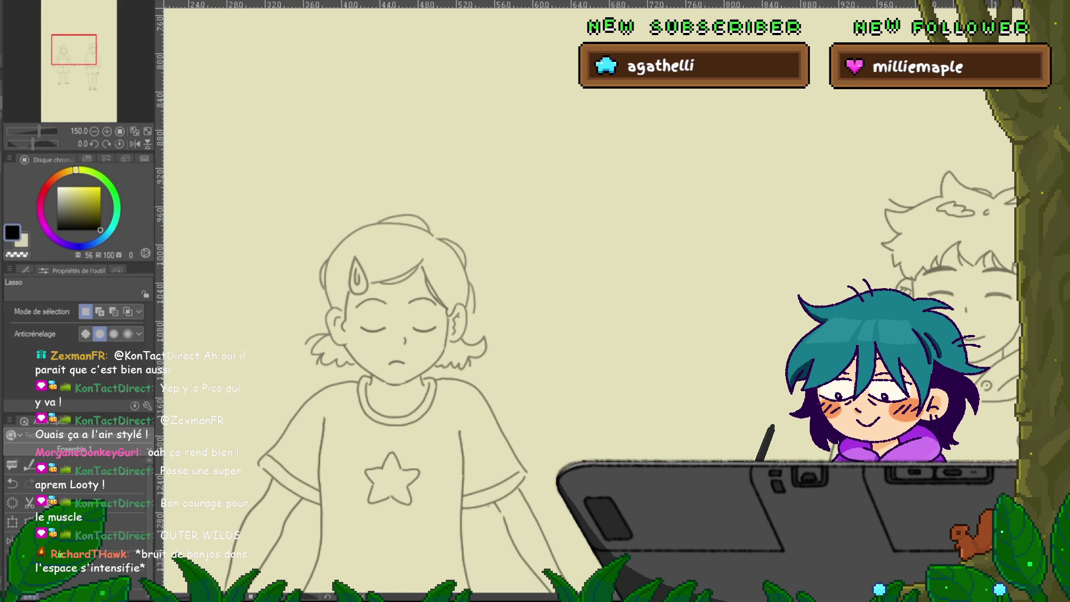
{"action": "key", "text": "y"}
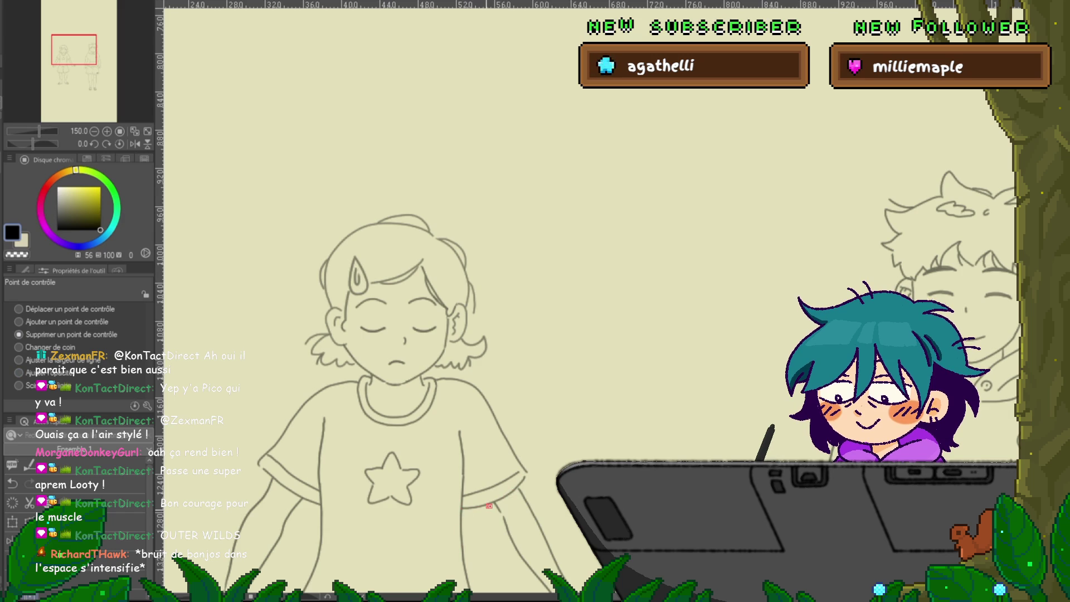